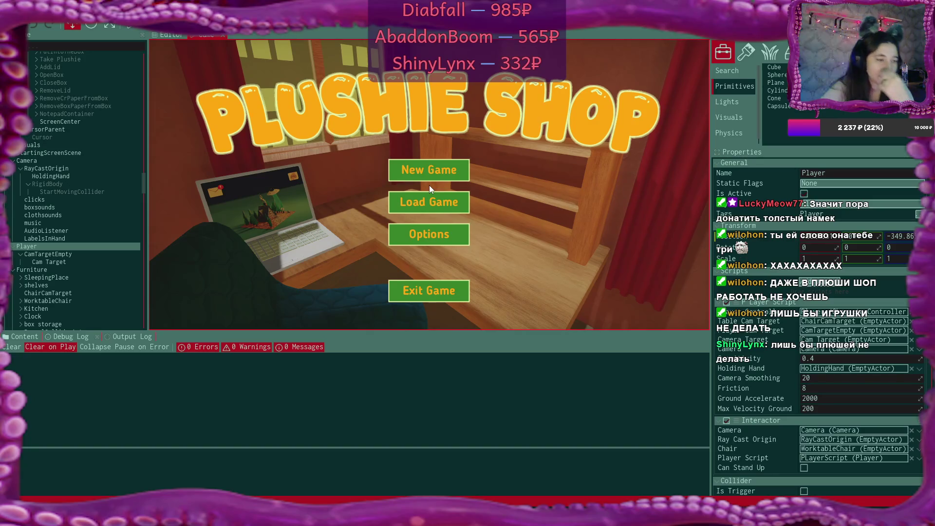
Switch from the running game to VS Code and open Interactor.cs from the Game folder.
key("alt+Tab")
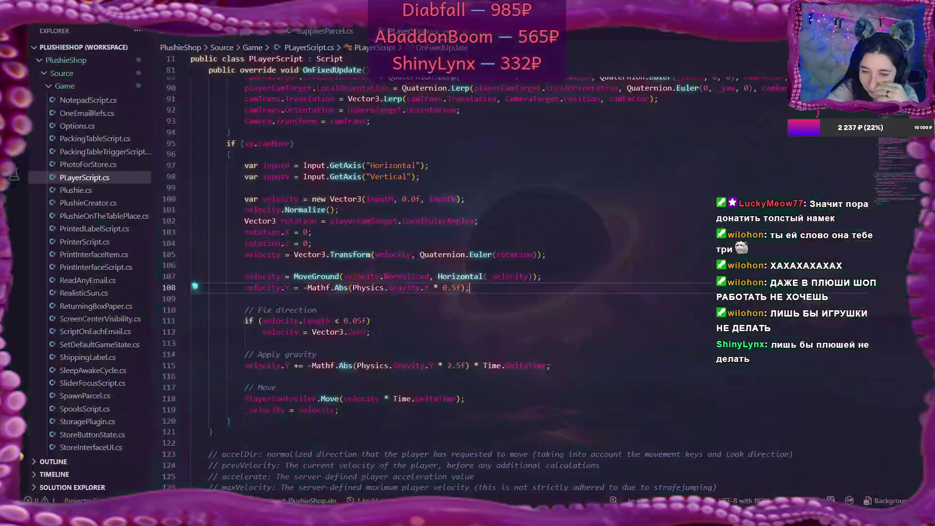
scroll(543, 291, "up", 5)
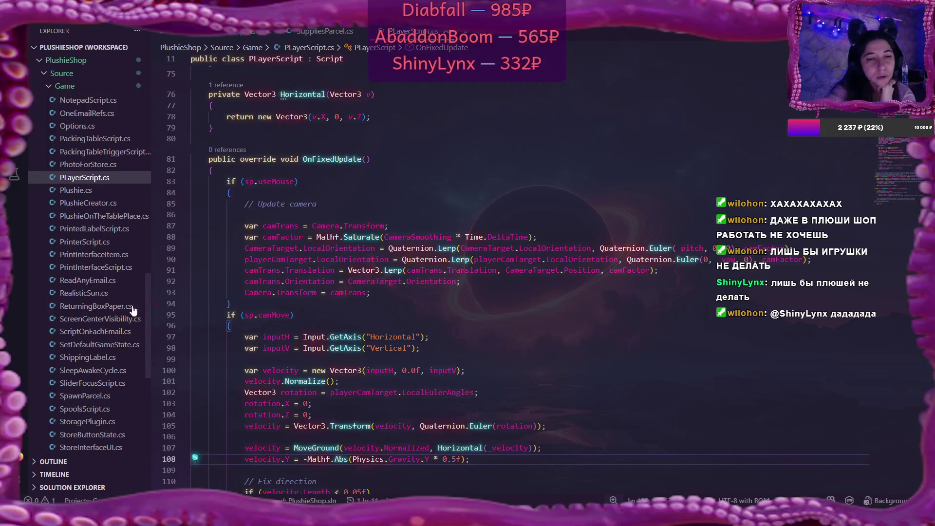
scroll(132, 310, "down", 4)
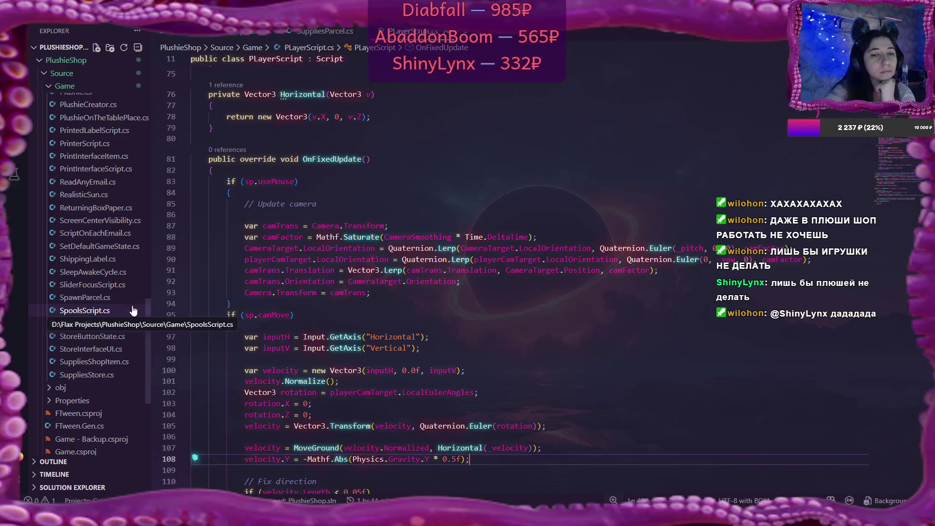
scroll(132, 310, "up", 2)
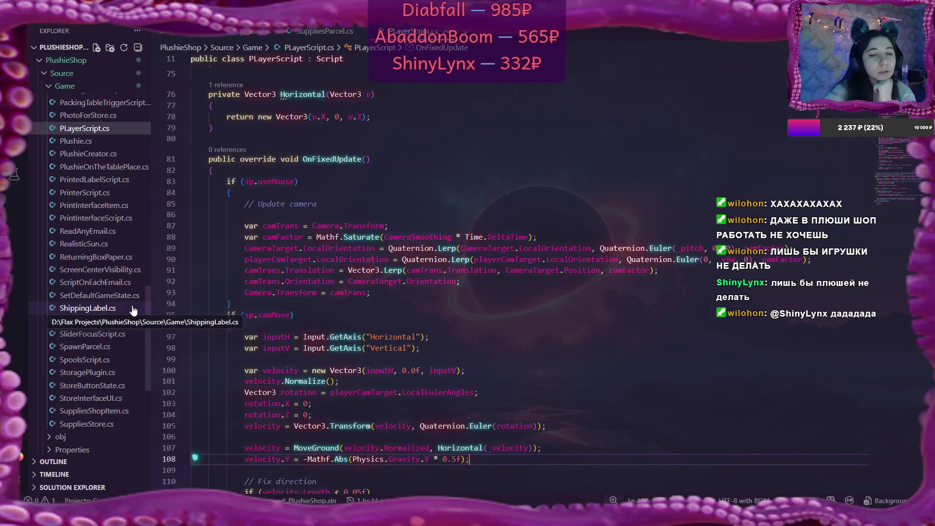
scroll(132, 309, "up", 14)
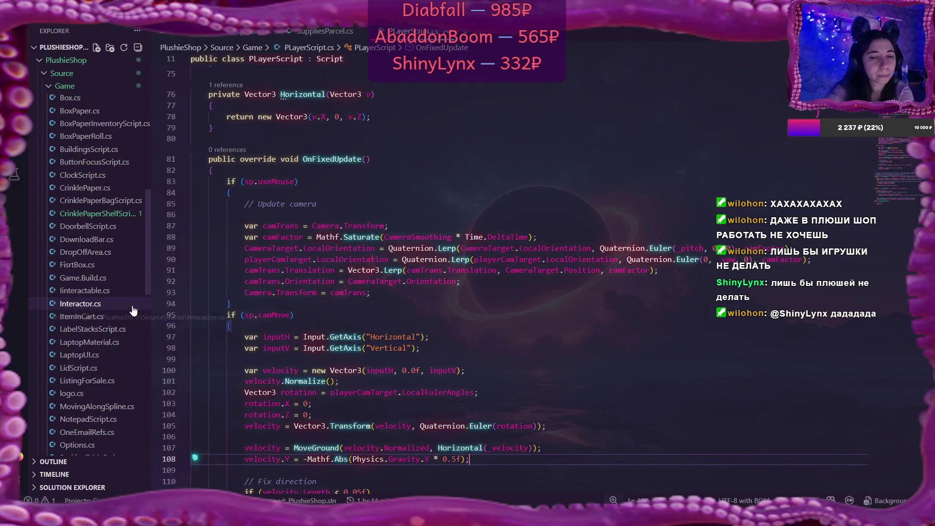
left_click(103, 293)
left_click(86, 305)
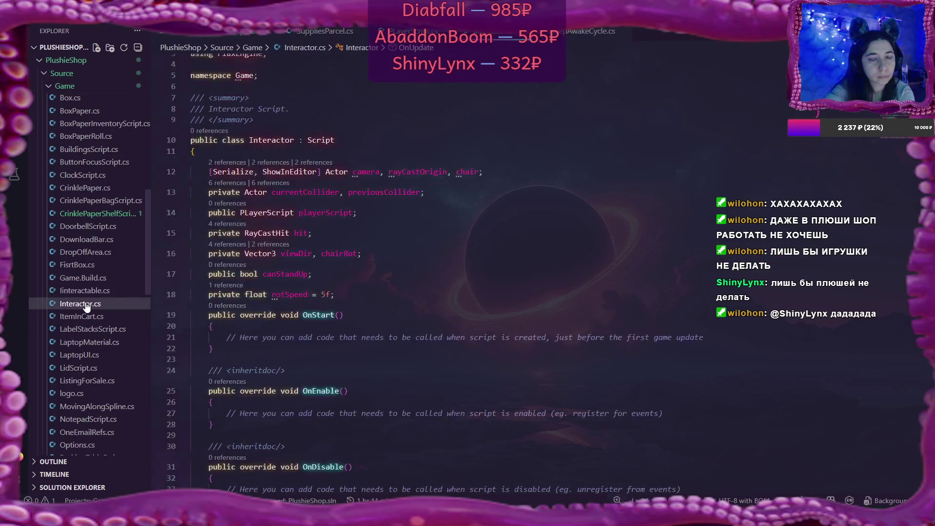
scroll(476, 295, "down", 7)
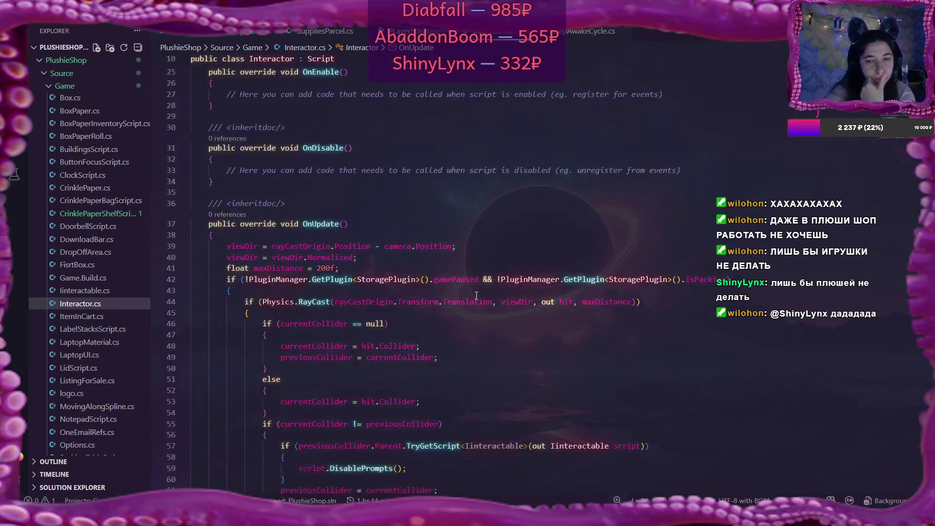
scroll(476, 295, "down", 5)
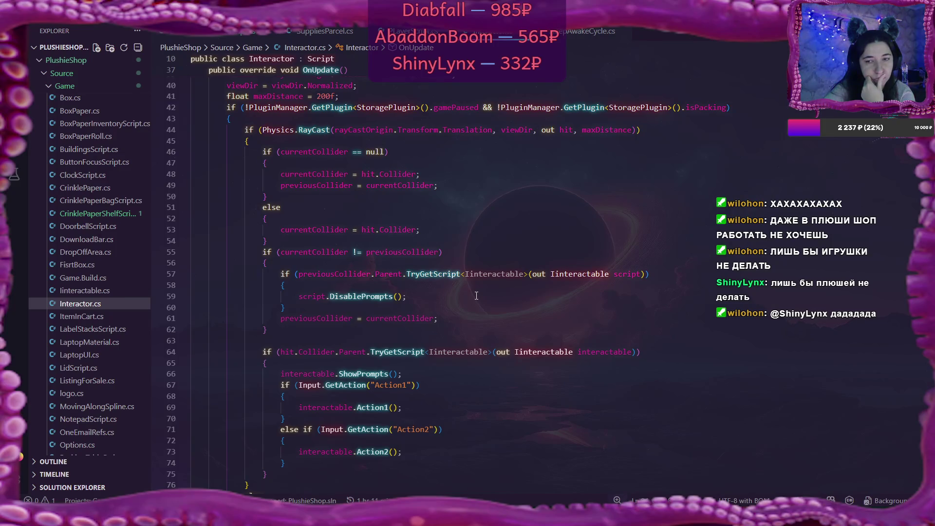
scroll(476, 296, "down", 7)
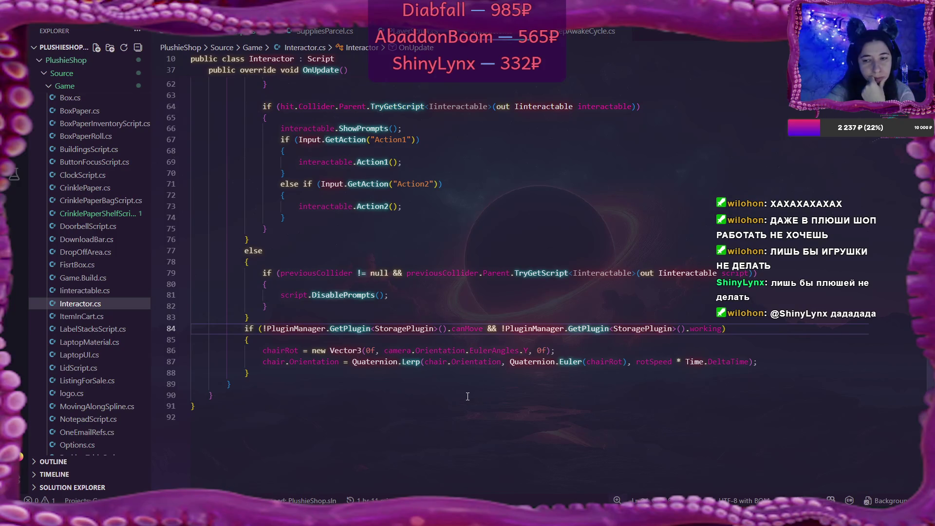
scroll(468, 397, "up", 10)
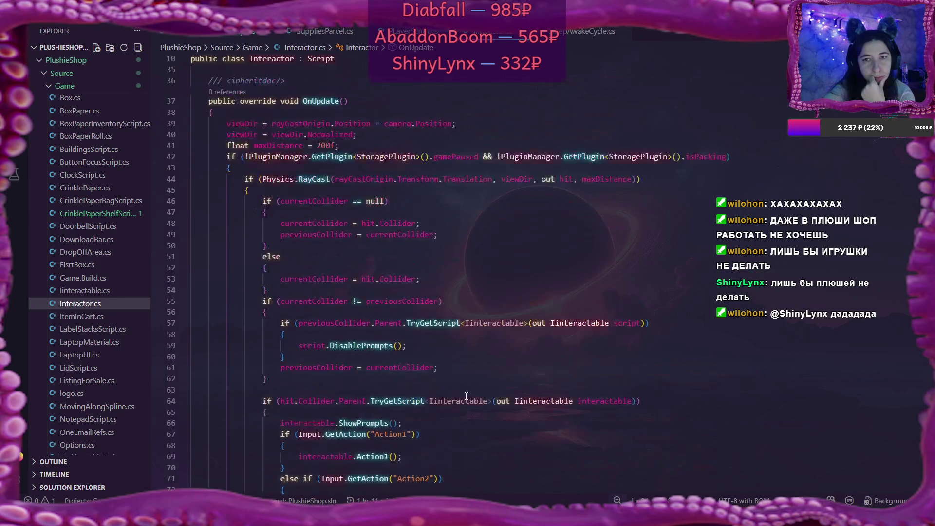
scroll(466, 396, "down", 10)
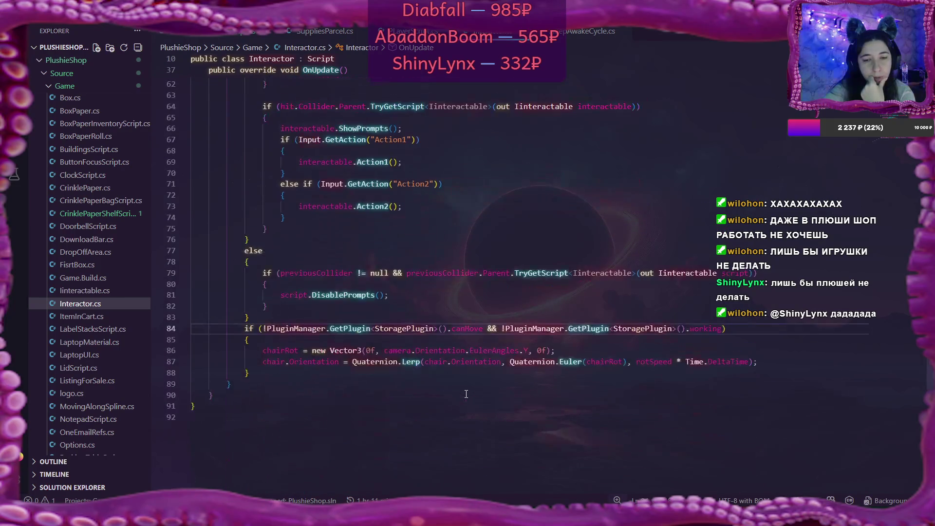
left_click(469, 330)
double_click(468, 329)
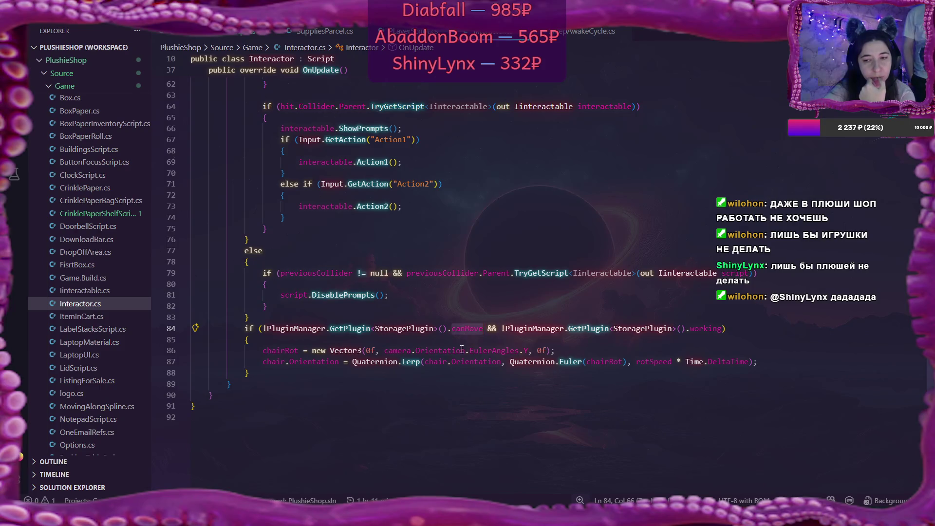
left_click(462, 350)
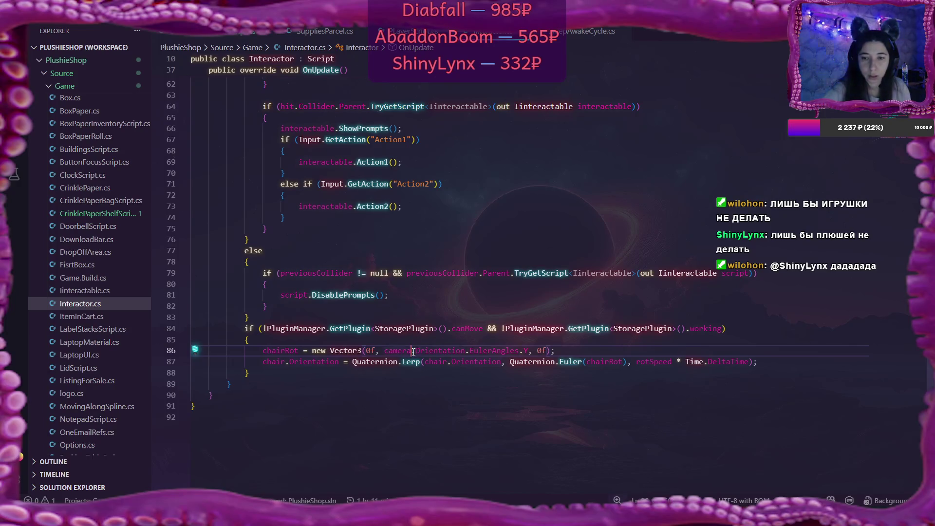
mouse_move(421, 352)
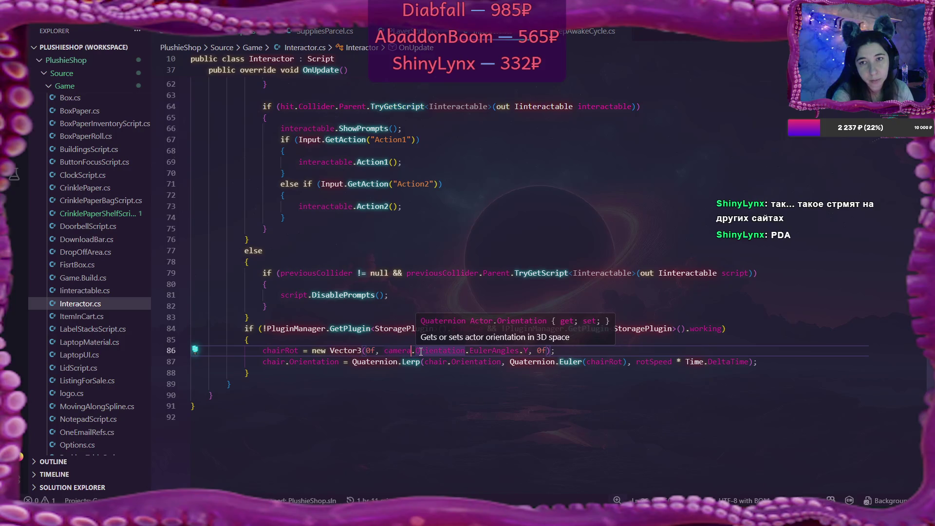
left_click(415, 351)
type("Parent")
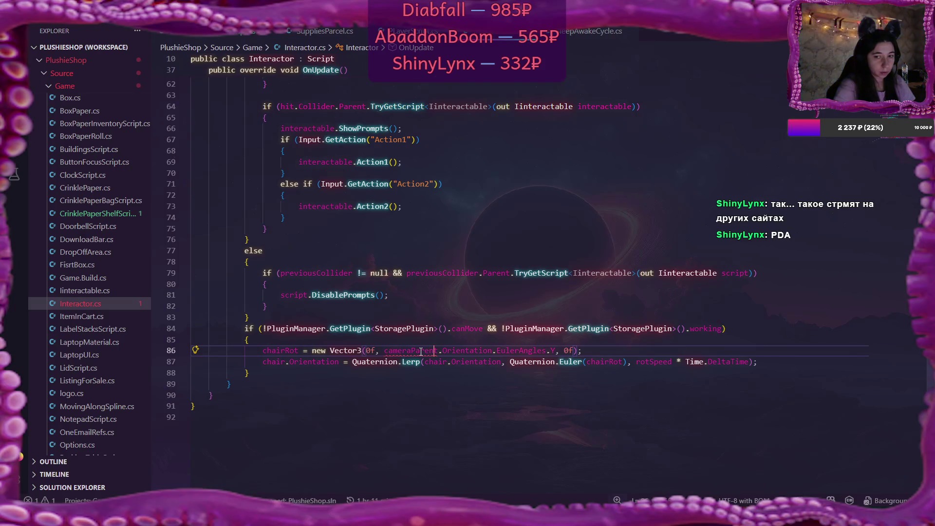
type(".")
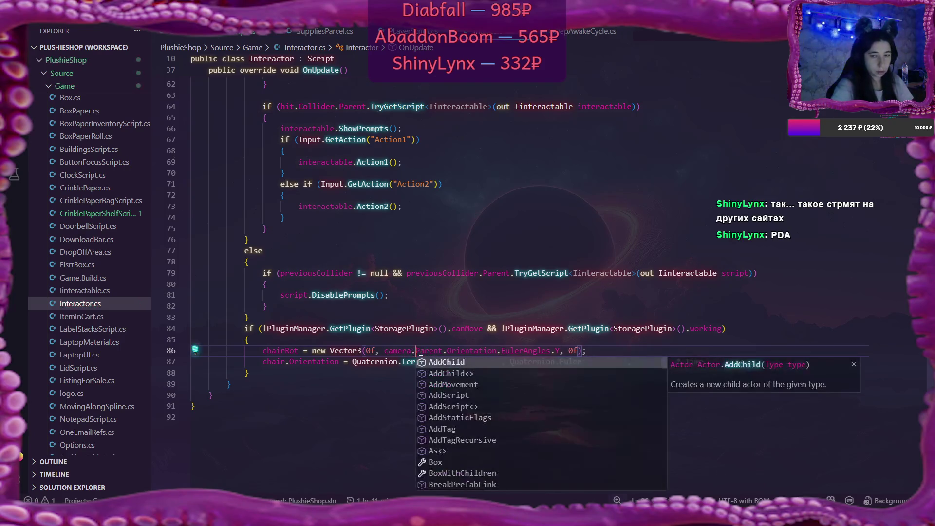
With line 86 using camera.Parent.Orientation, dismiss the suggestions and return to the Flax editor.
left_click(355, 344)
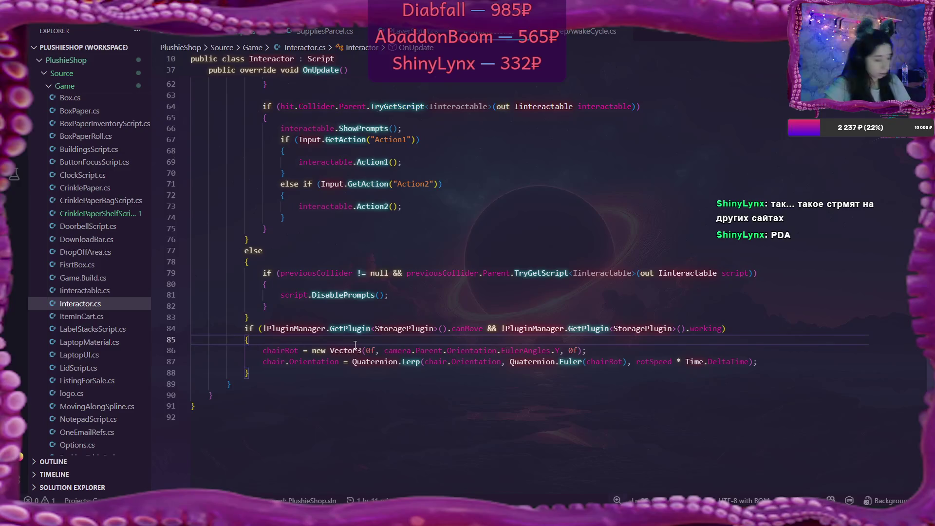
key("alt+Tab")
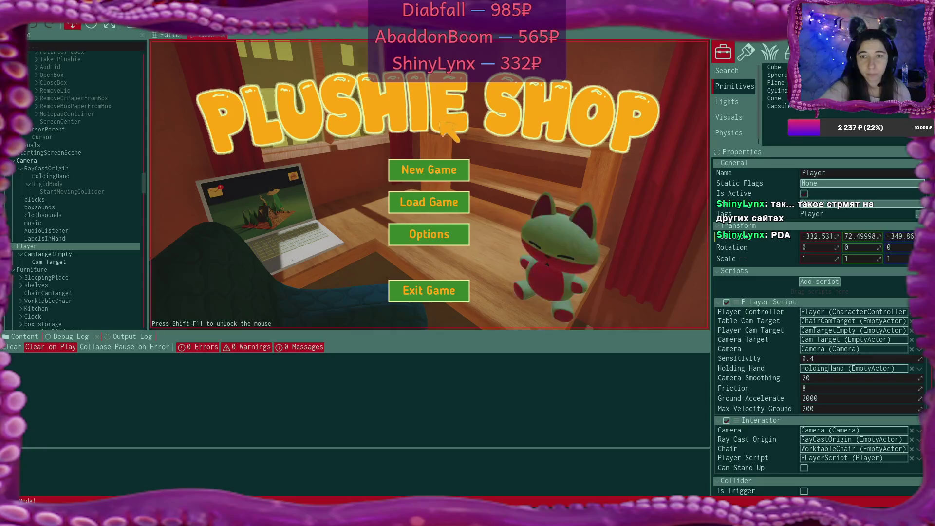
Load the saved game, walk to the desk, sit on the chair, then quit to the menu and return to the code.
left_click(427, 173)
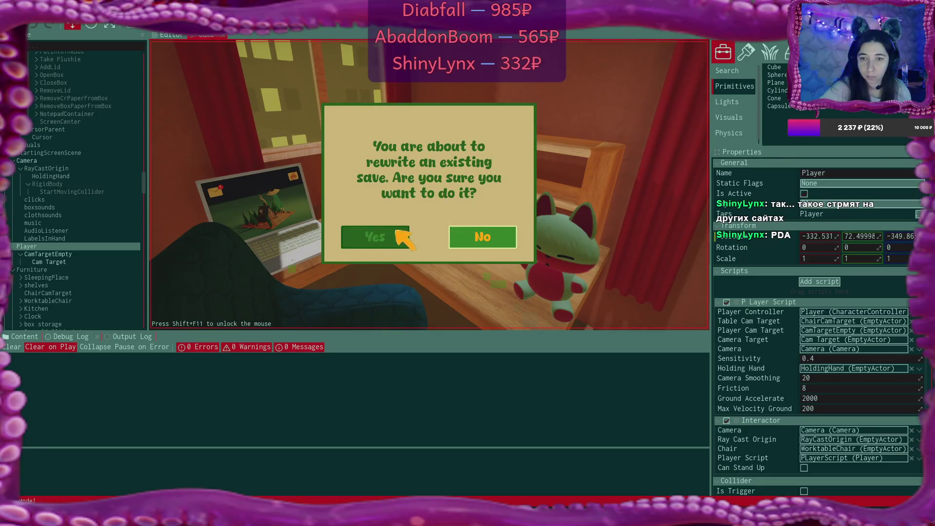
left_click(394, 233)
key("w")
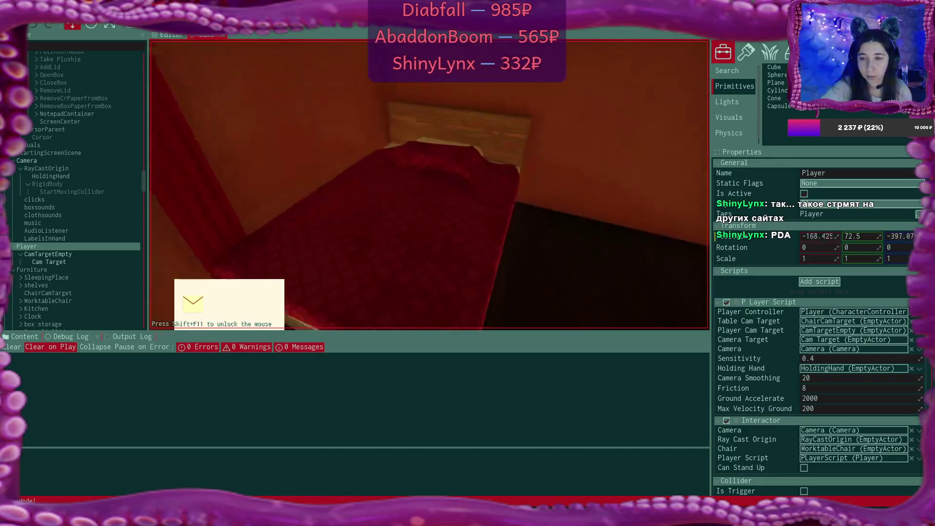
key("w")
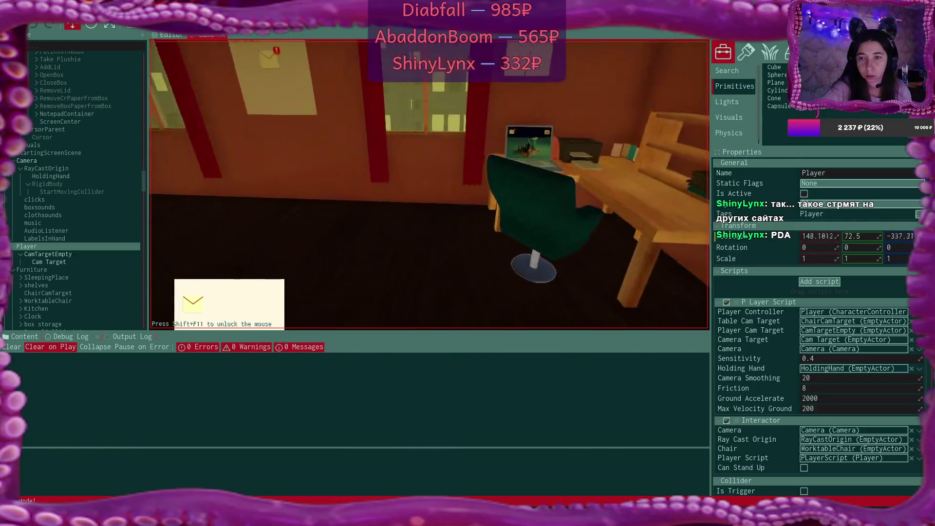
left_click(430, 186)
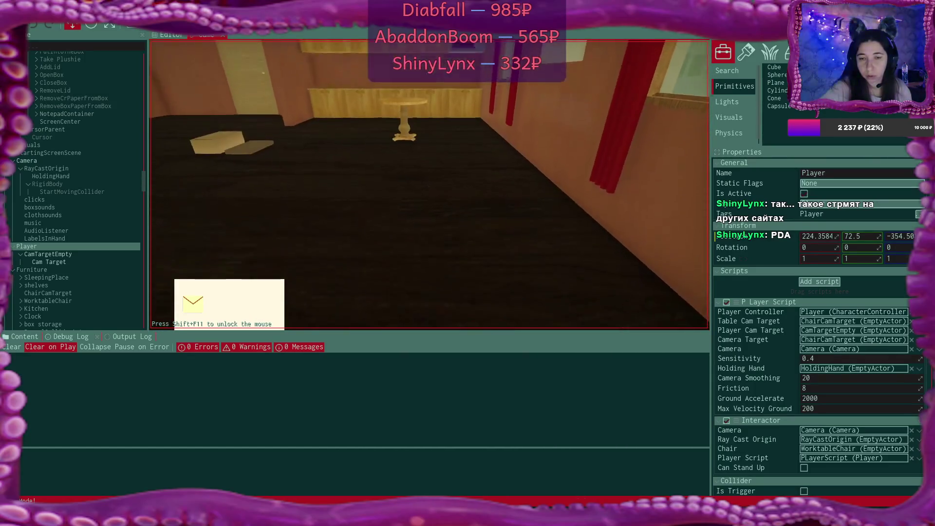
key("Escape")
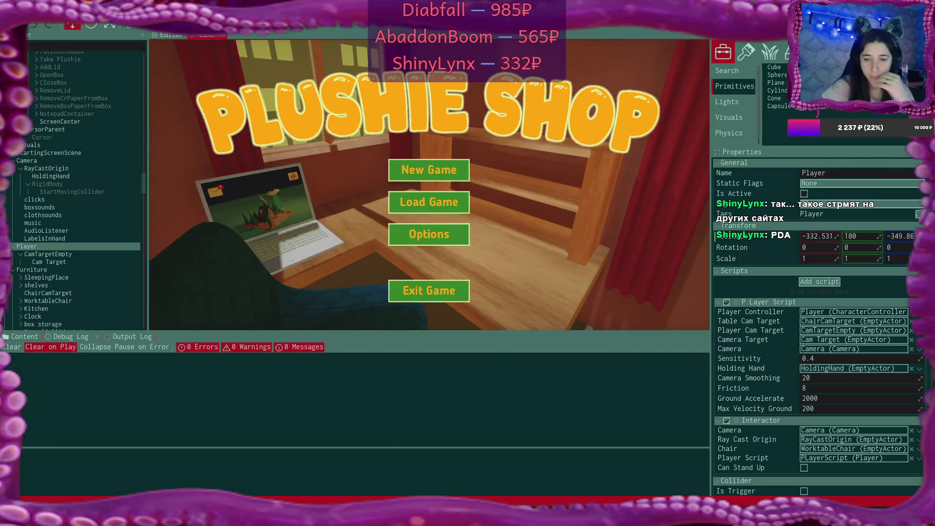
key("alt+Tab")
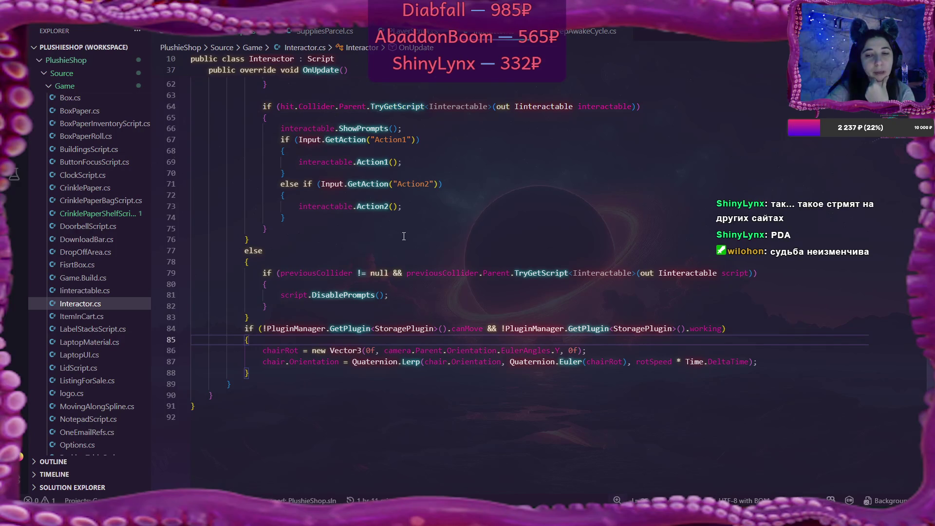
Revert line 86 to camera.Orientation, then look through PLayerScript.cs and SuppliesParcel.cs.
left_click(442, 350)
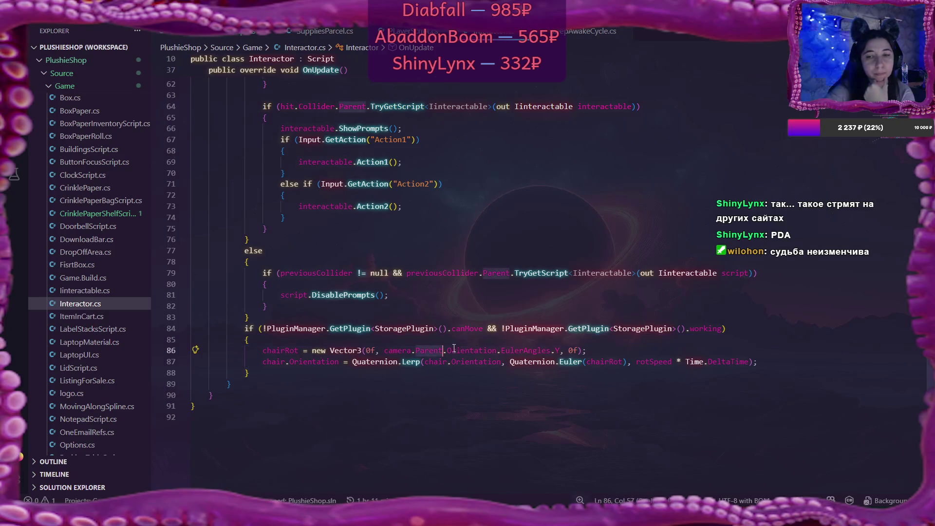
key("BackSpace")
key("BackSpace")
key("BackSpace")
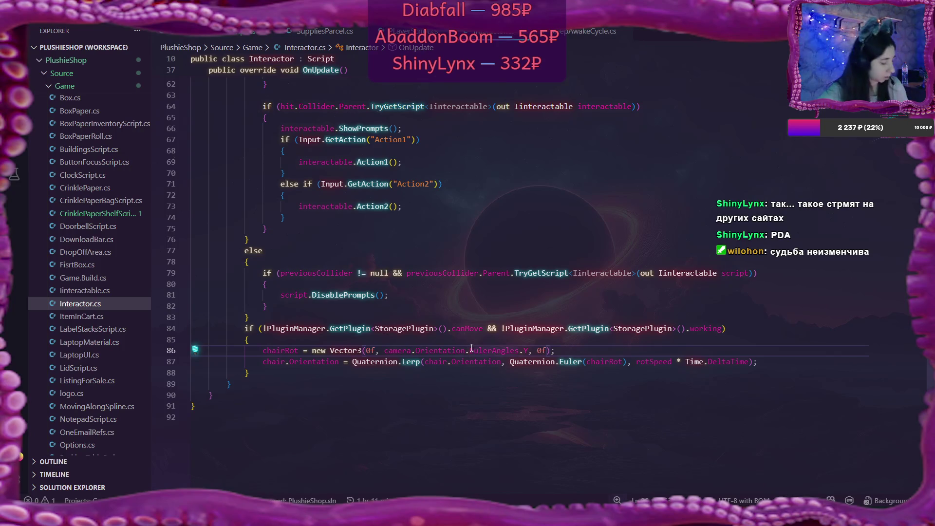
left_click(406, 31)
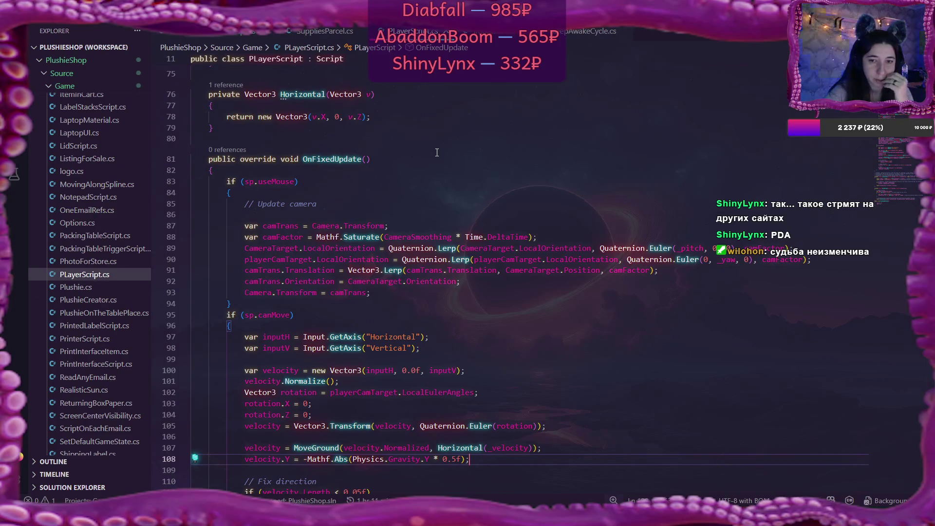
left_click(307, 259)
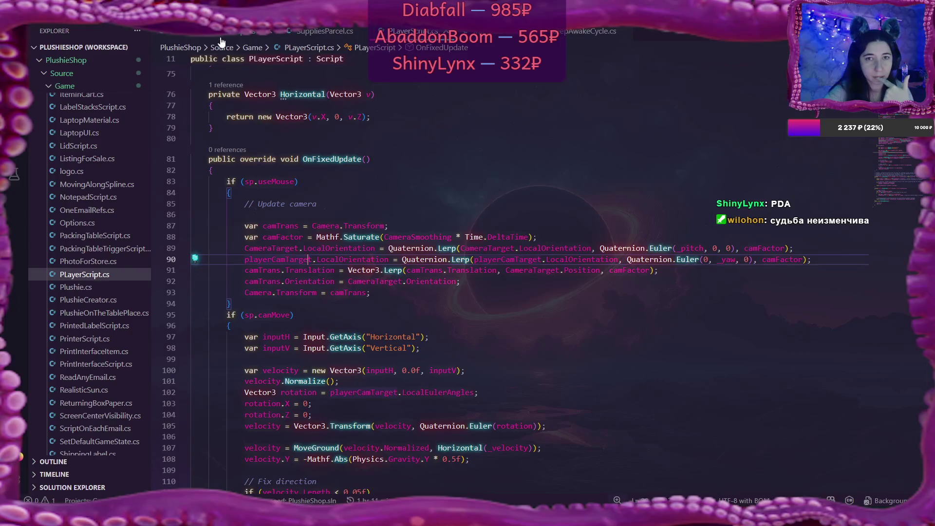
left_click(315, 33)
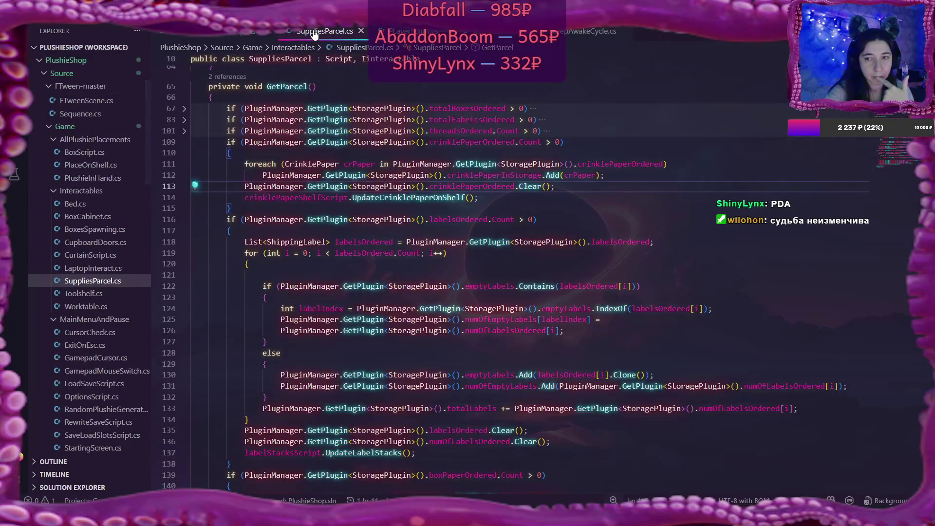
Open Worktable.cs from Source/Game/Interactables, then bring up PLayerScript.cs.
left_click(482, 31)
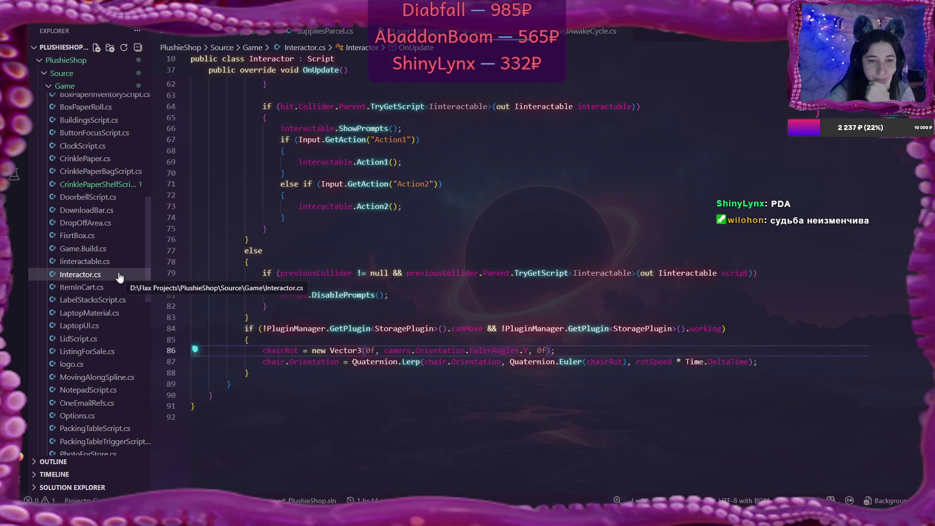
scroll(119, 277, "down", 3)
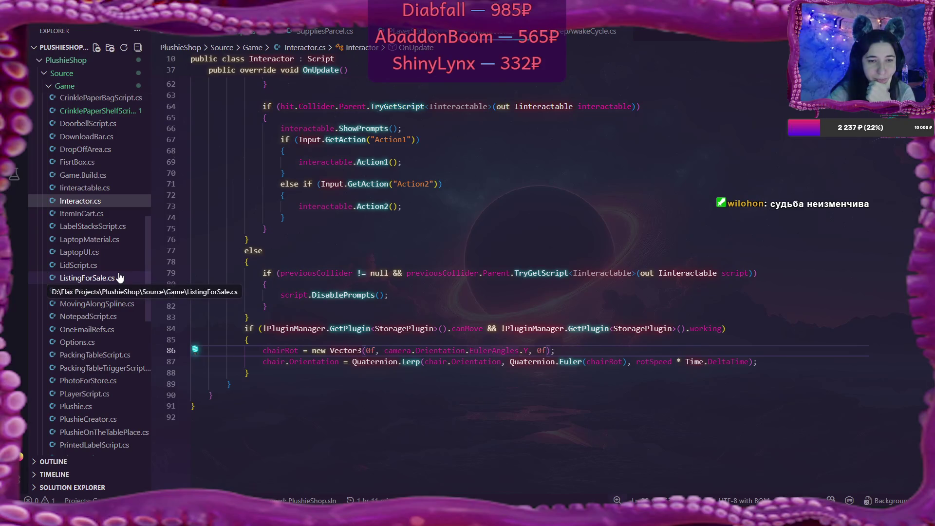
scroll(119, 277, "down", 8)
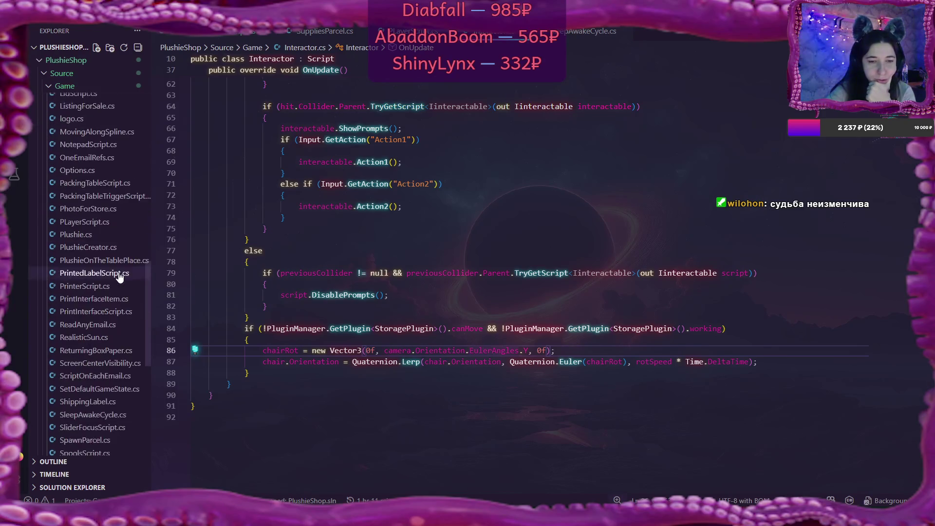
scroll(119, 277, "up", 10)
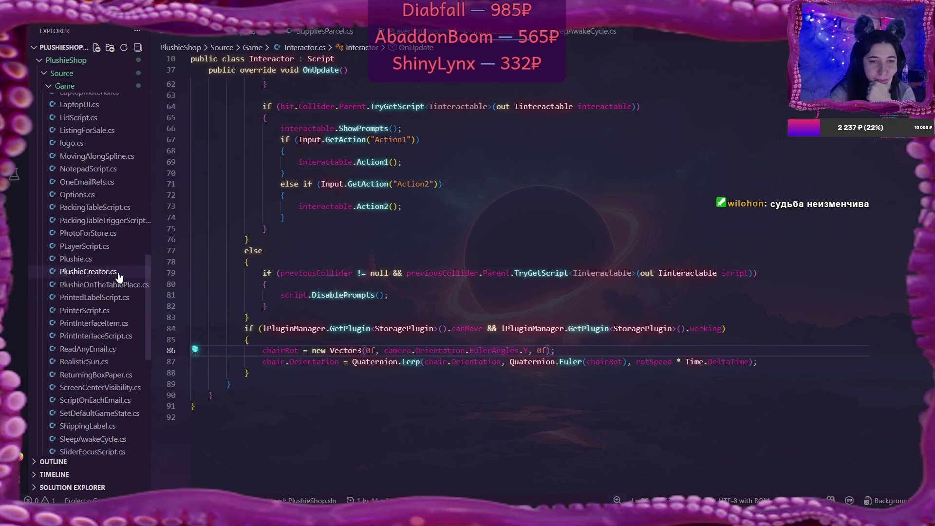
scroll(119, 276, "up", 8)
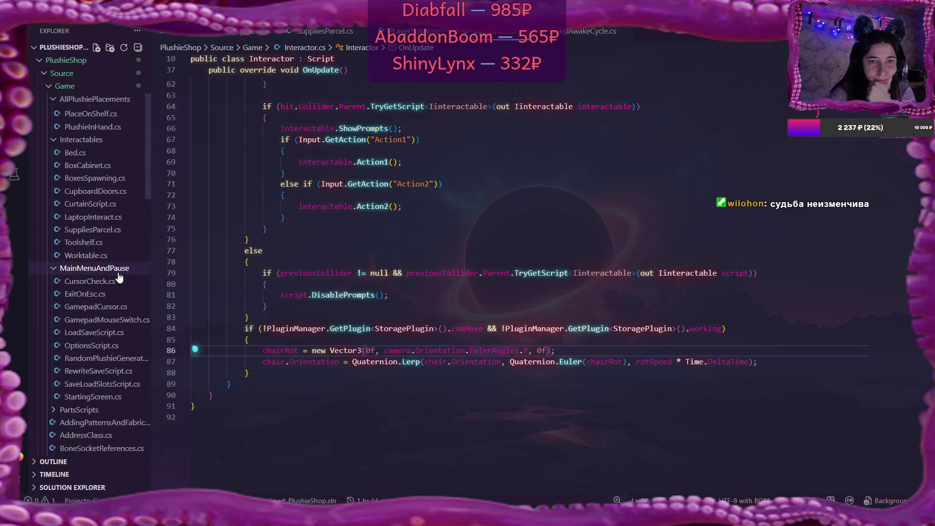
left_click(98, 255)
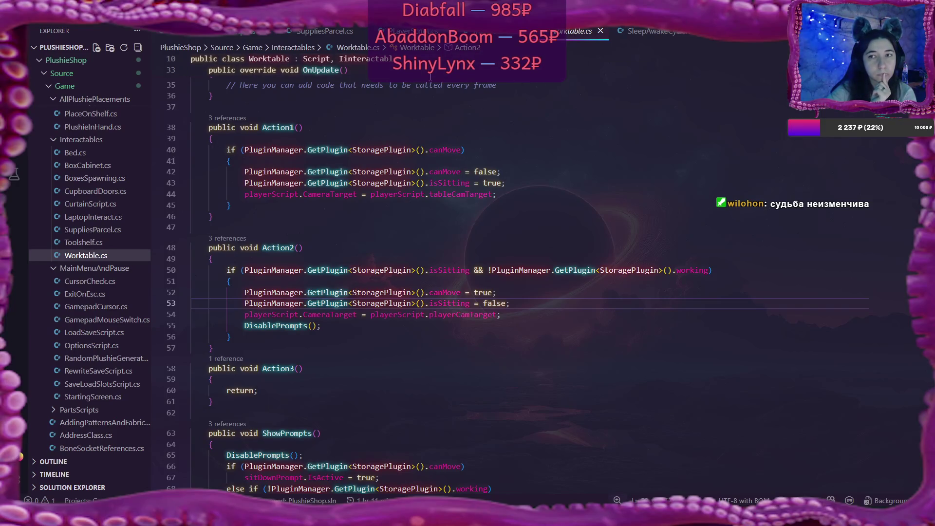
left_click(411, 31)
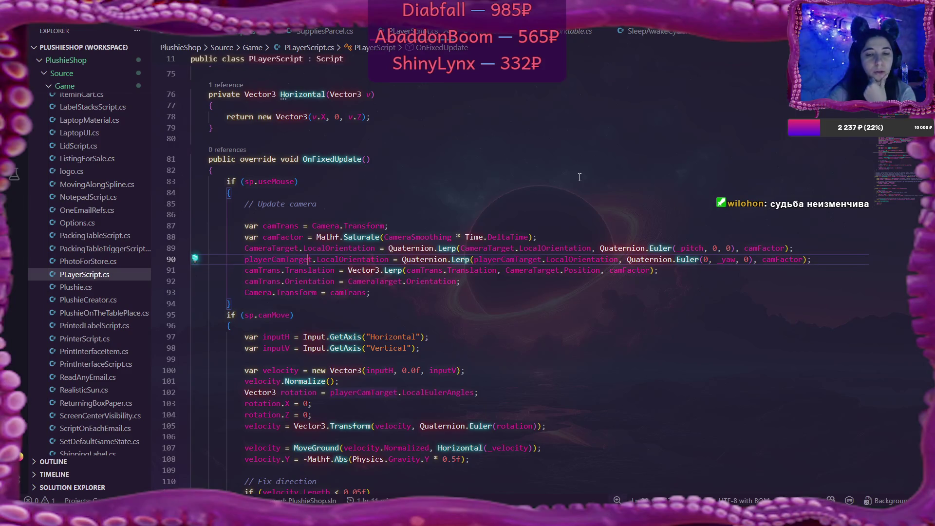
Scroll PLayerScript.cs to OnFixedUpdate and place the caret at the end of the CameraTarget orientation line.
scroll(580, 177, "down", 2)
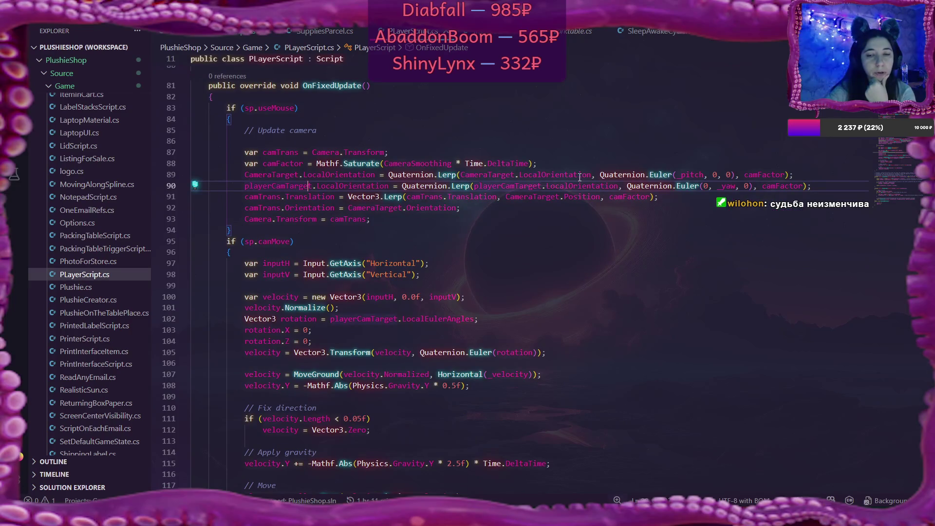
scroll(580, 177, "down", 8)
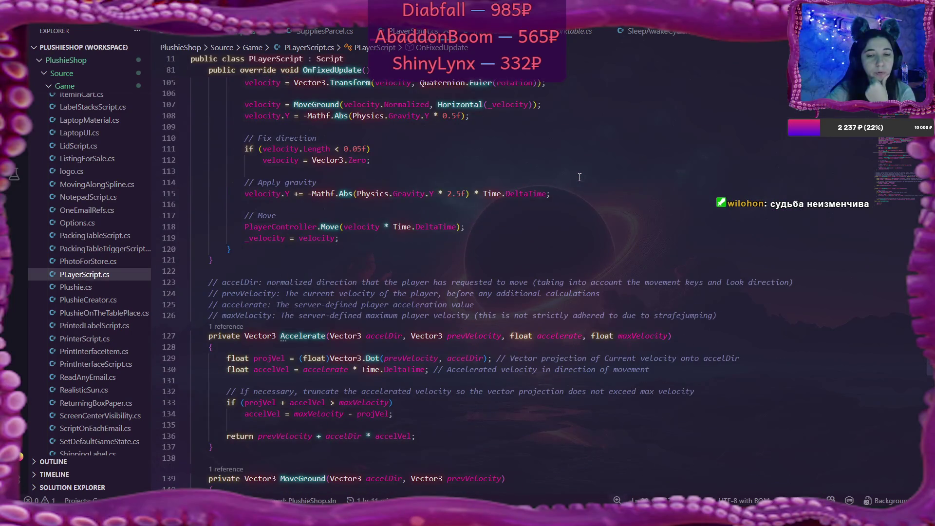
scroll(580, 177, "up", 11)
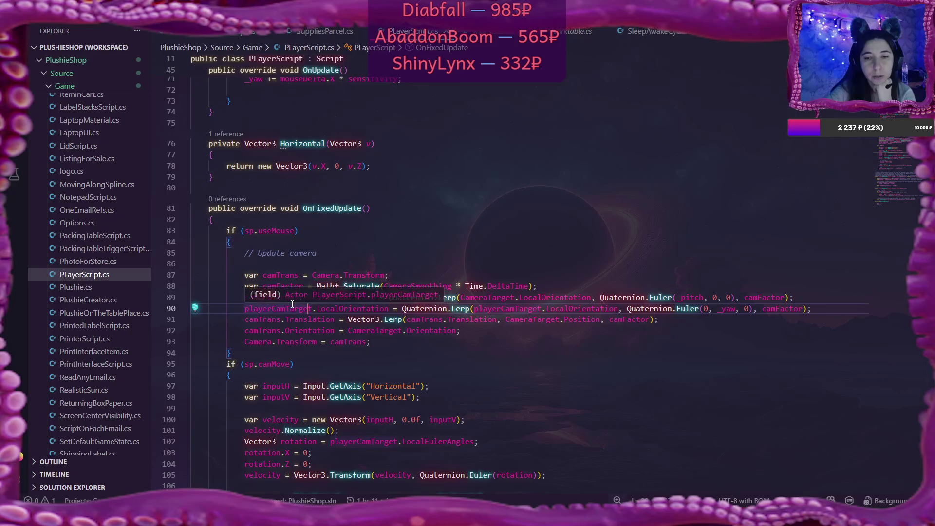
left_click(797, 297)
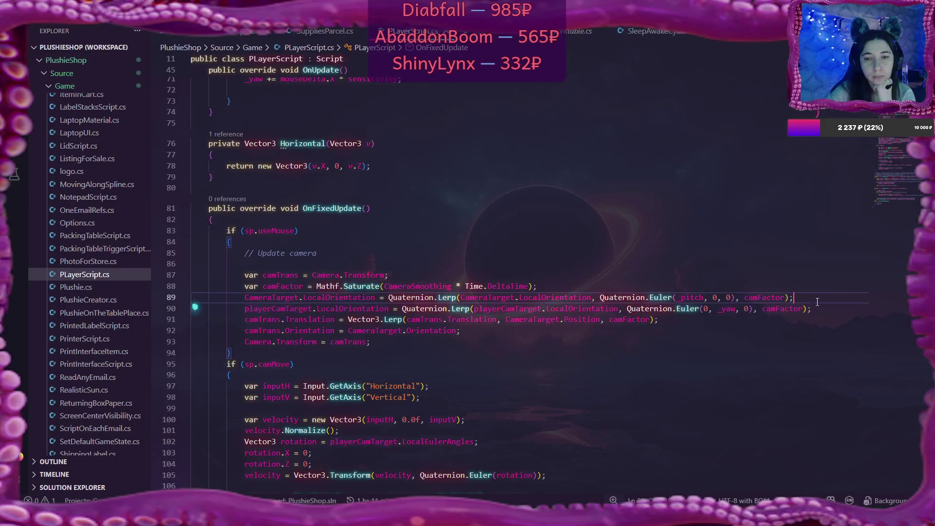
Add an if (!sp.canMove) block with empty braces below line 89.
key("Return")
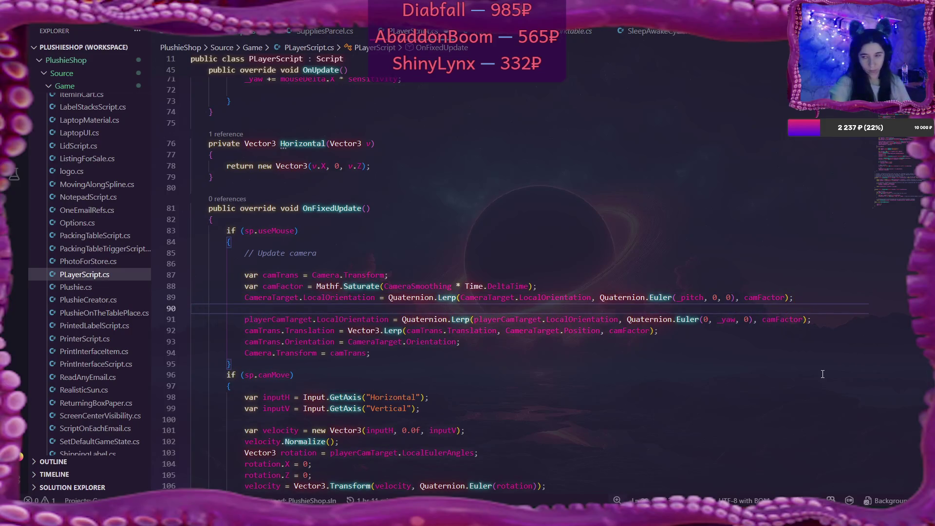
type("if (")
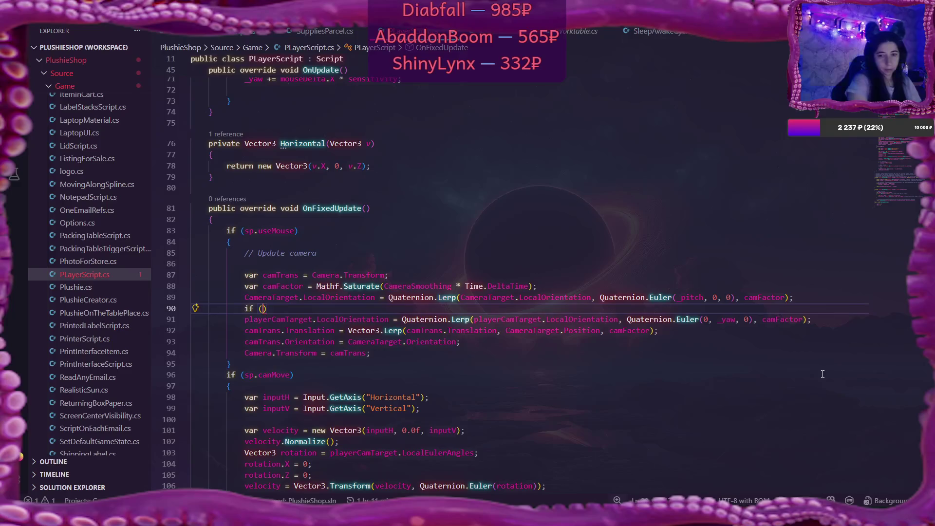
type("sp")
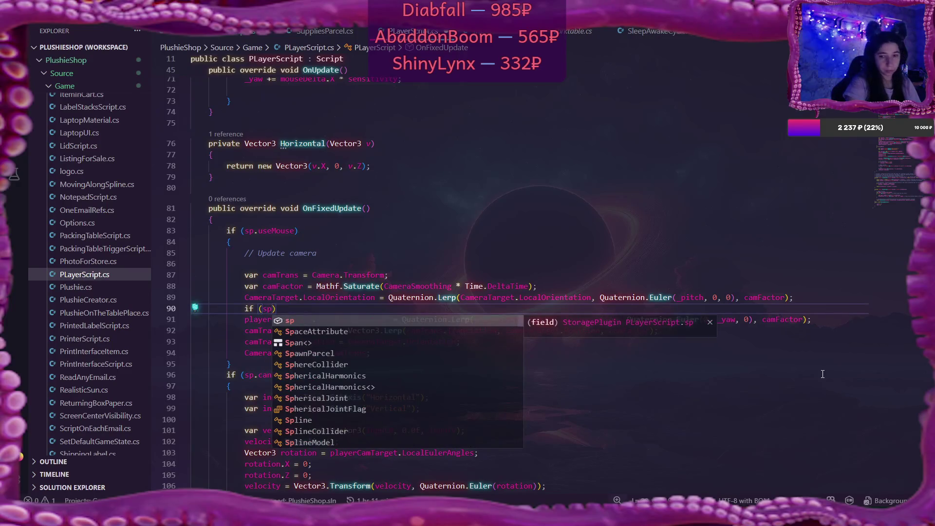
key("BackSpace")
key("BackSpace")
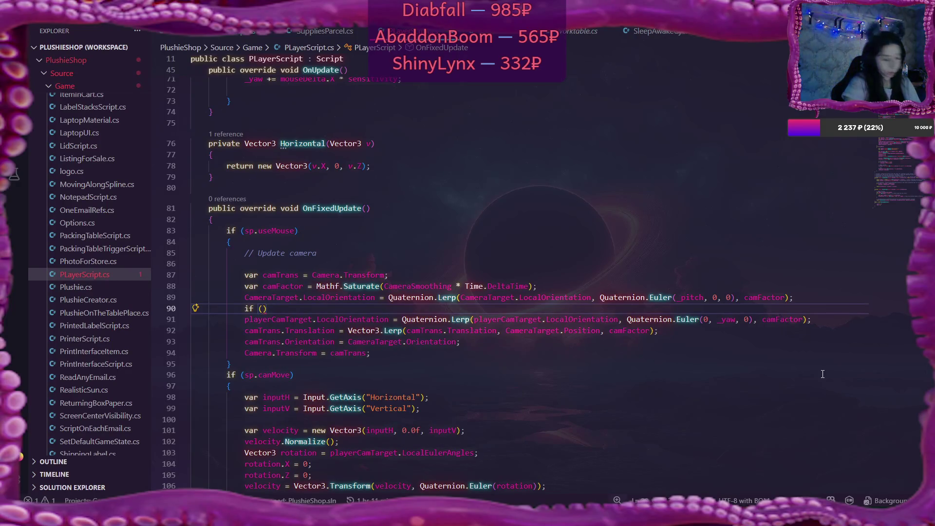
type("sp")
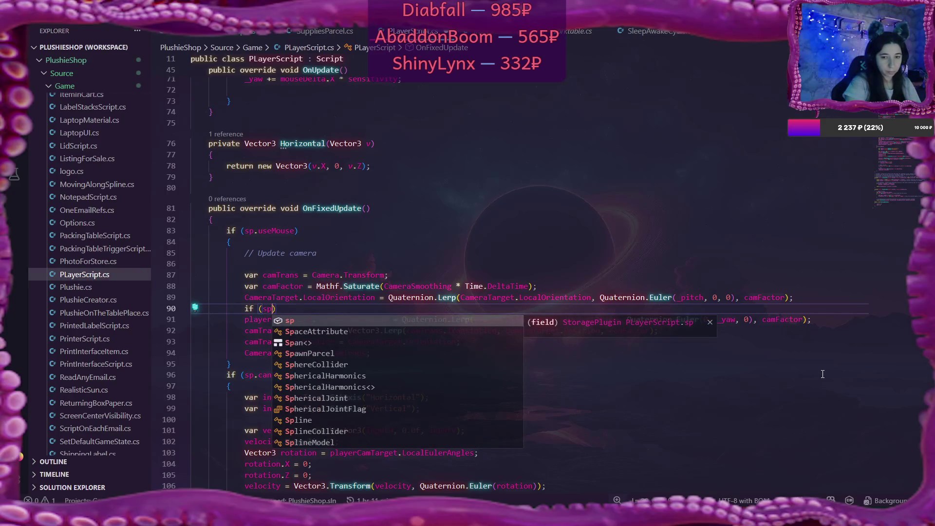
type(".can")
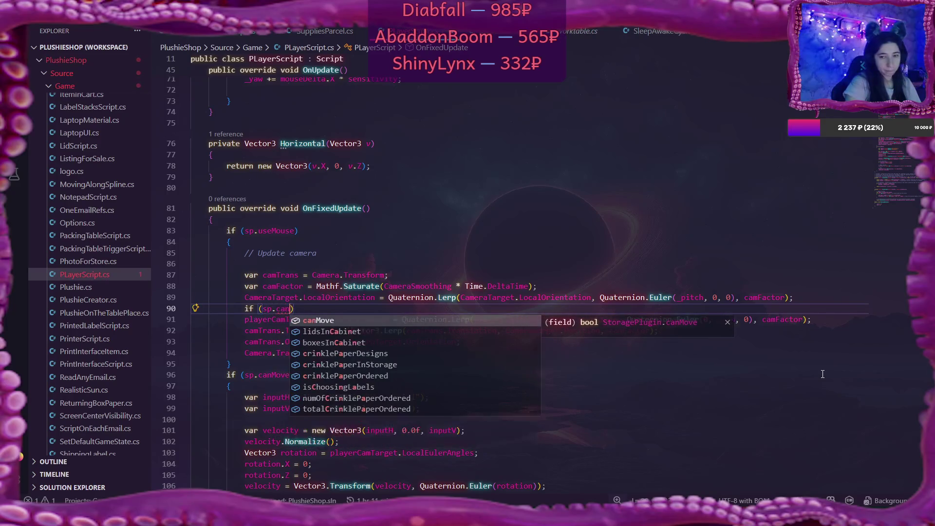
key("Tab")
key("Left")
key("Left")
key("Left")
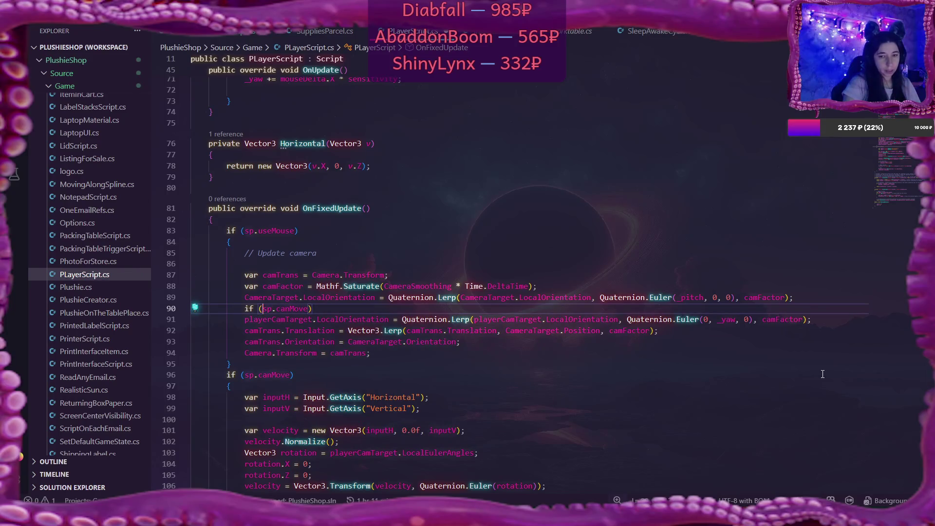
type("!")
key("Right")
key("Right")
key("Right")
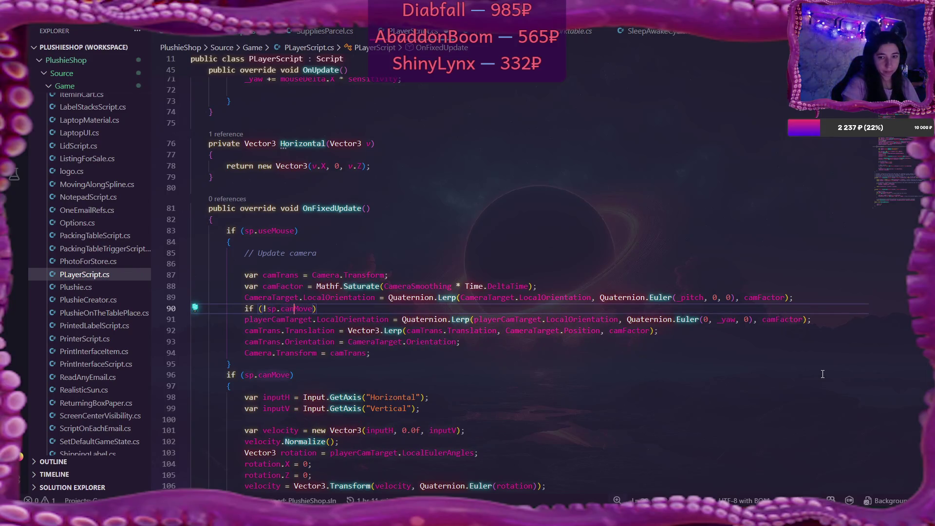
key("Right")
key("Return")
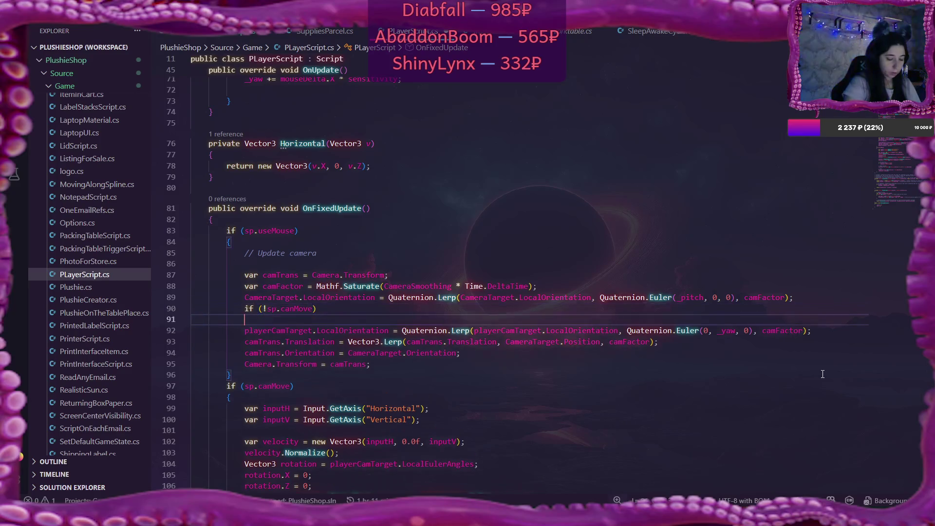
type("{")
key("Return")
key("Down")
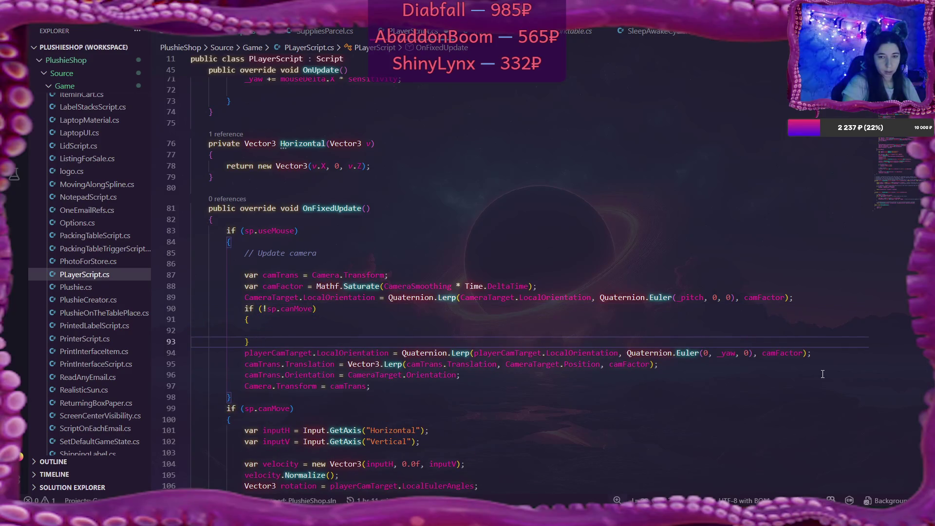
Add an empty else block after the if block.
key("Return")
type("else")
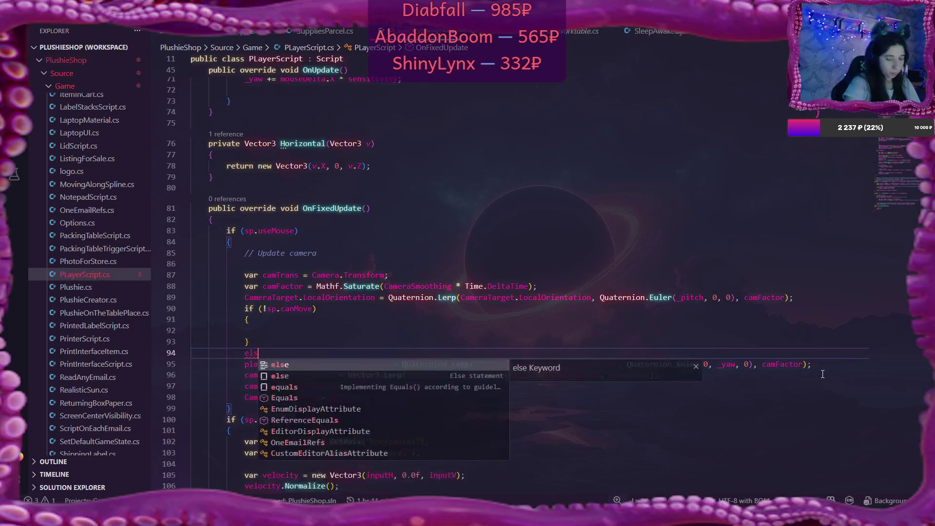
key("Escape")
key("Return")
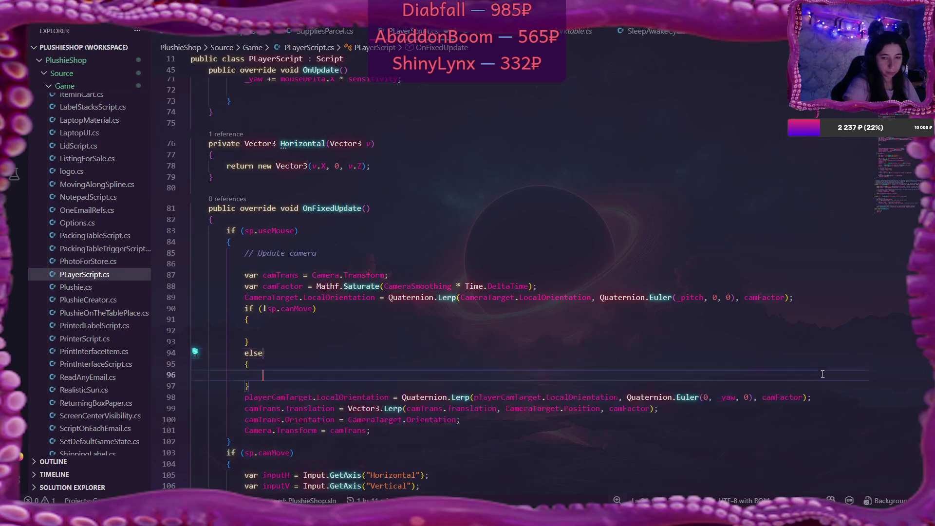
type("{")
key("Return")
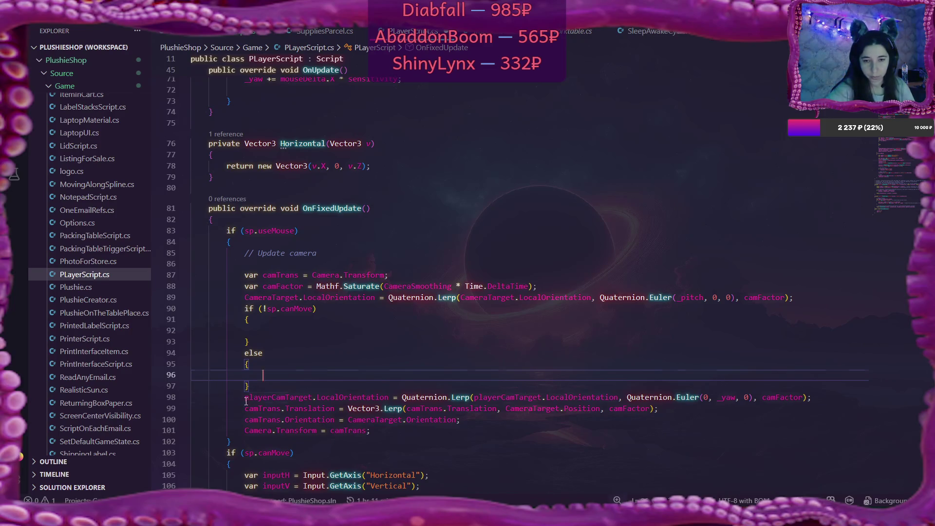
Move the playerCamTarget.LocalOrientation Lerp statement into the else block and tidy the braces.
mouse_move(245, 398)
left_mouse_down()
mouse_move(835, 398)
mouse_move(816, 398)
left_mouse_up()
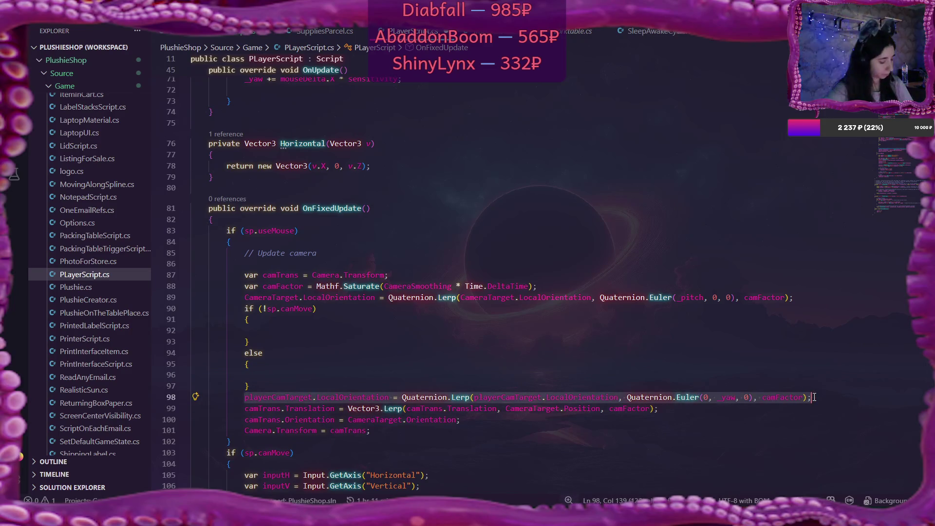
key("ctrl+x")
left_click(498, 367)
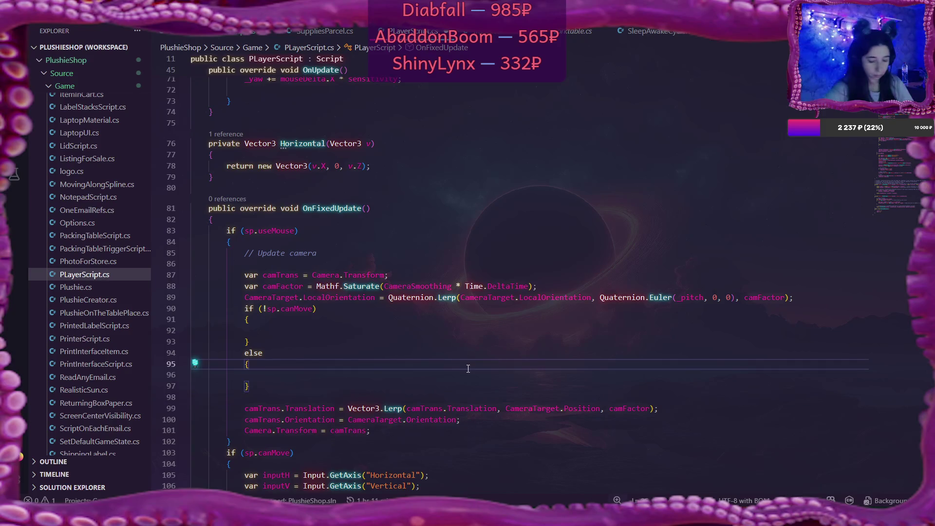
key("Down")
key("ctrl+v")
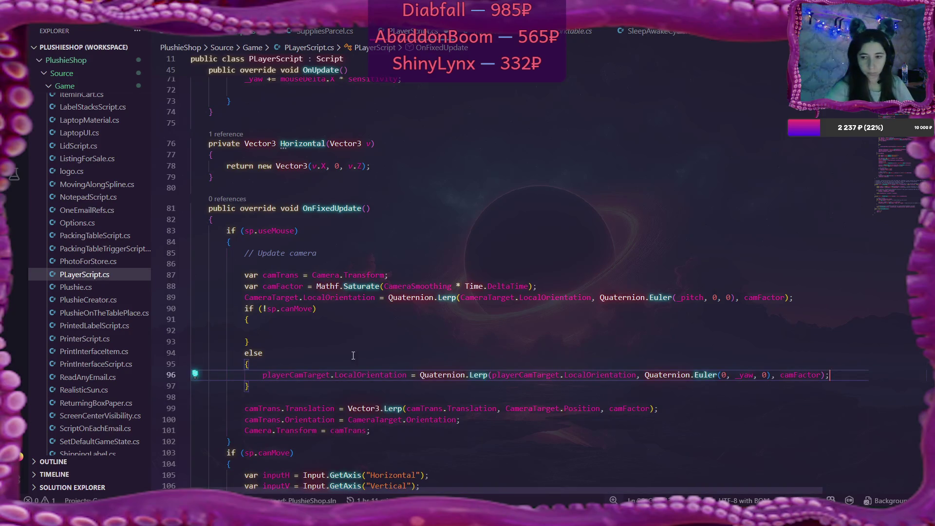
left_click(305, 385)
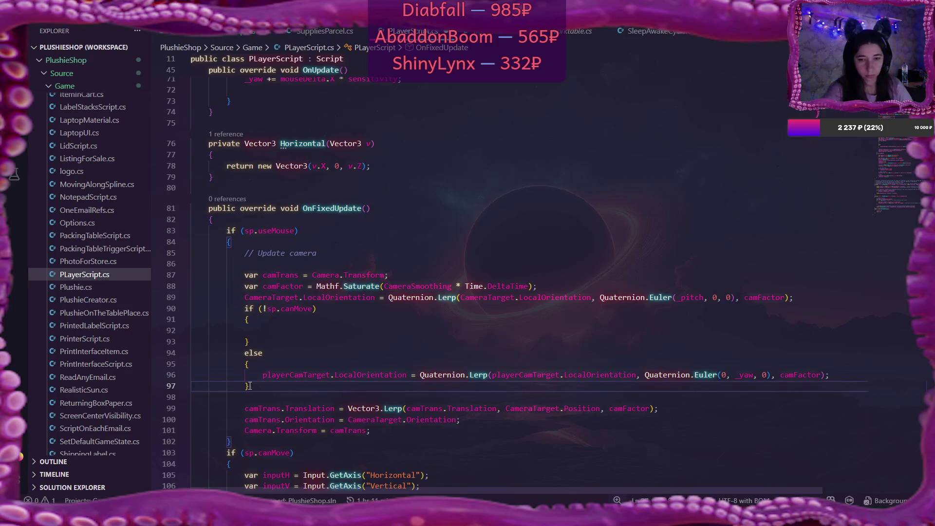
key("BackSpace")
key("BackSpace")
key("BackSpace")
key("Delete")
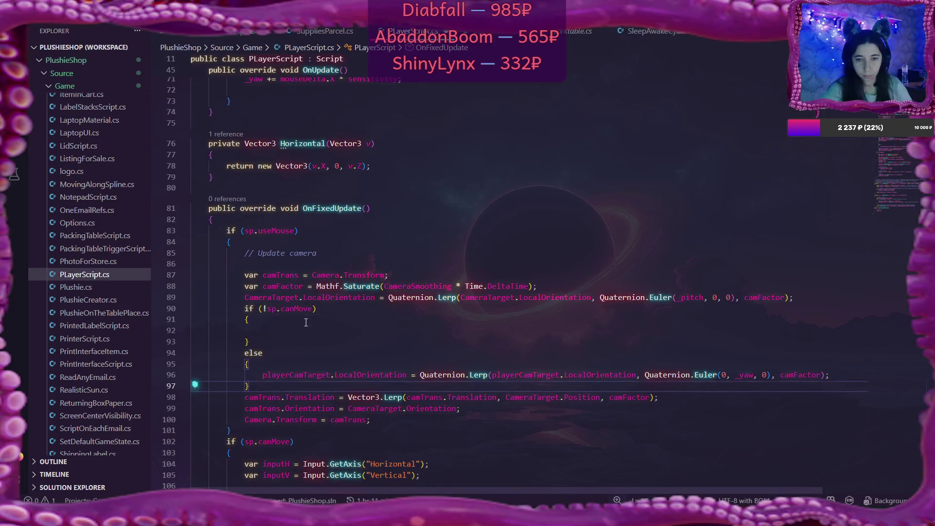
left_click(306, 323)
key("Down")
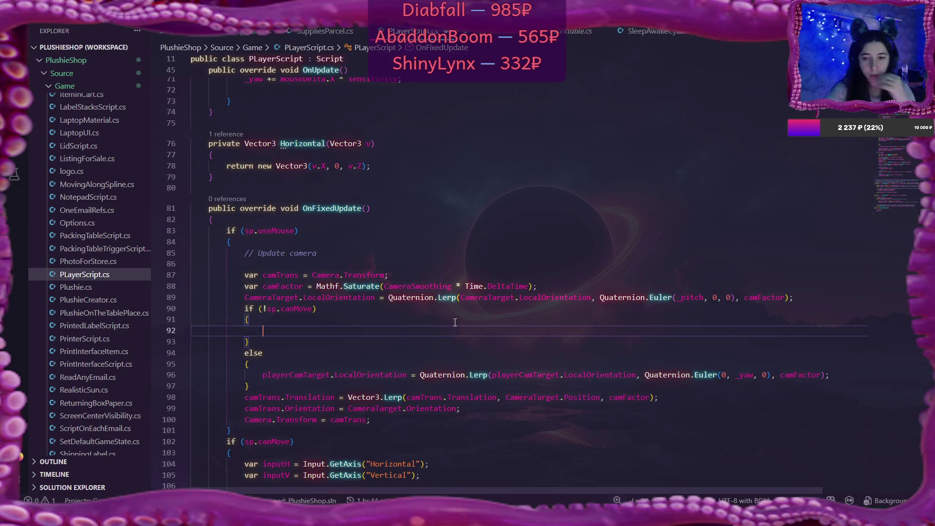
scroll(455, 322, "down", 2)
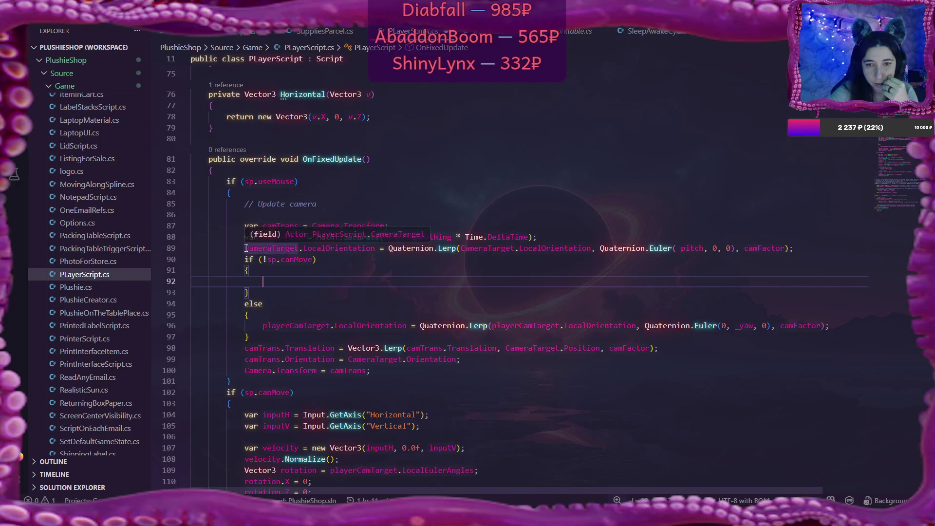
Cut the CameraTarget.LocalOrientation Lerp from line 89 and paste it into both the else and if blocks.
left_click_drag(246, 248, 795, 249)
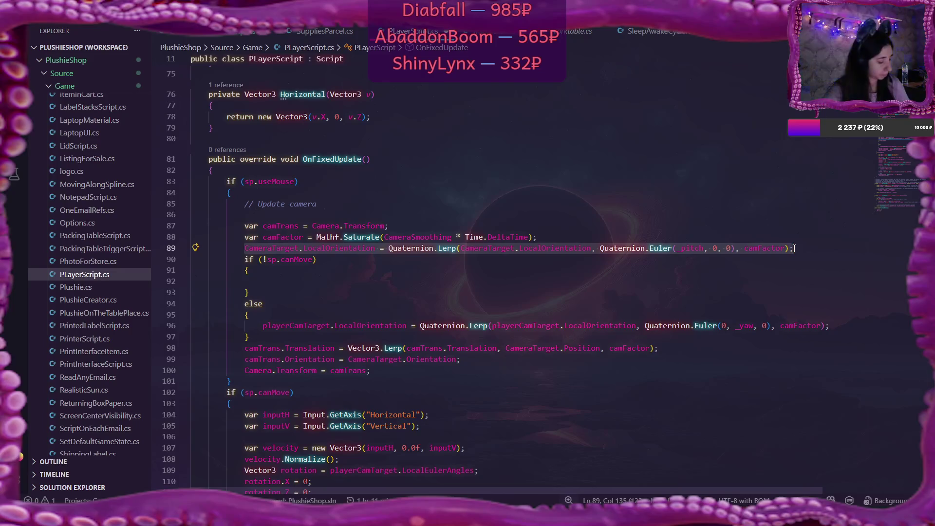
key("ctrl+x")
left_click(284, 316)
key("Return")
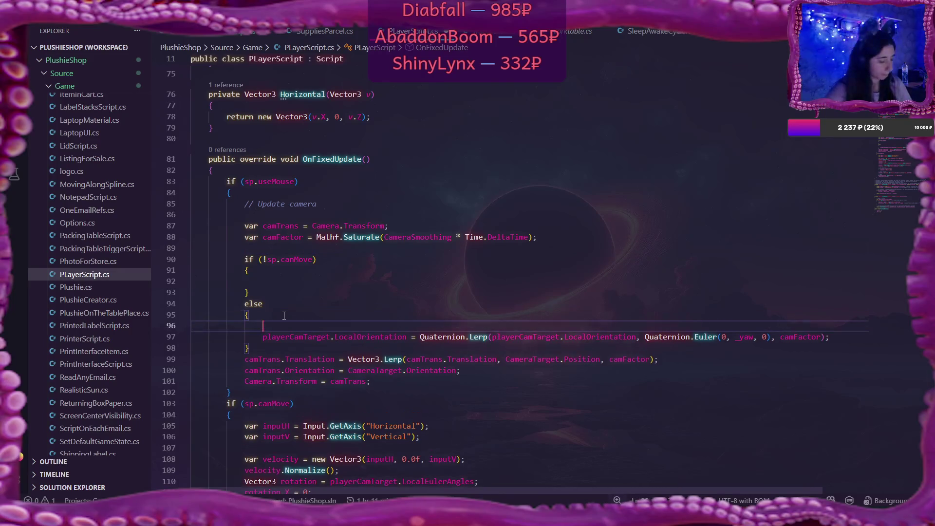
key("ctrl+v")
left_click(275, 284)
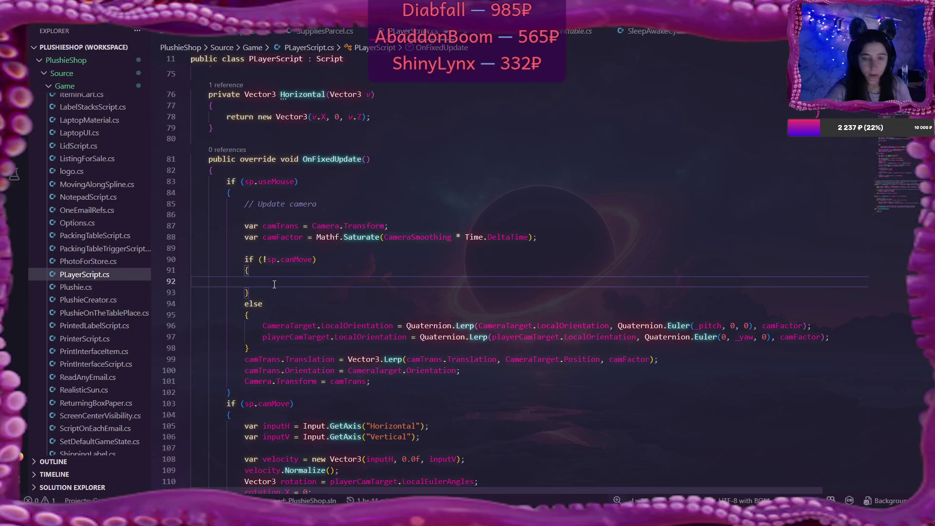
key("ctrl+v")
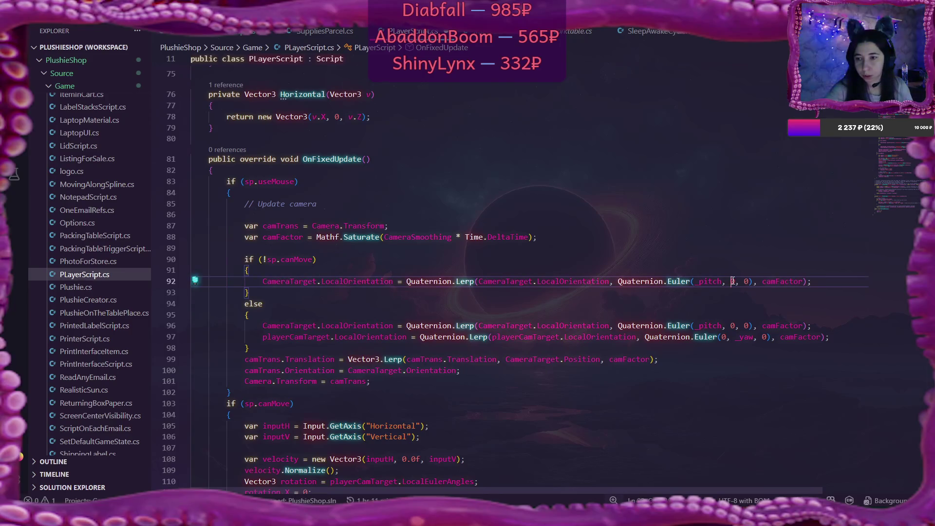
Change the if branch's rotation to Euler(_pitch, _yaw, 0), then switch to Flax.
left_click(734, 282)
key("BackSpace")
type("_yaw")
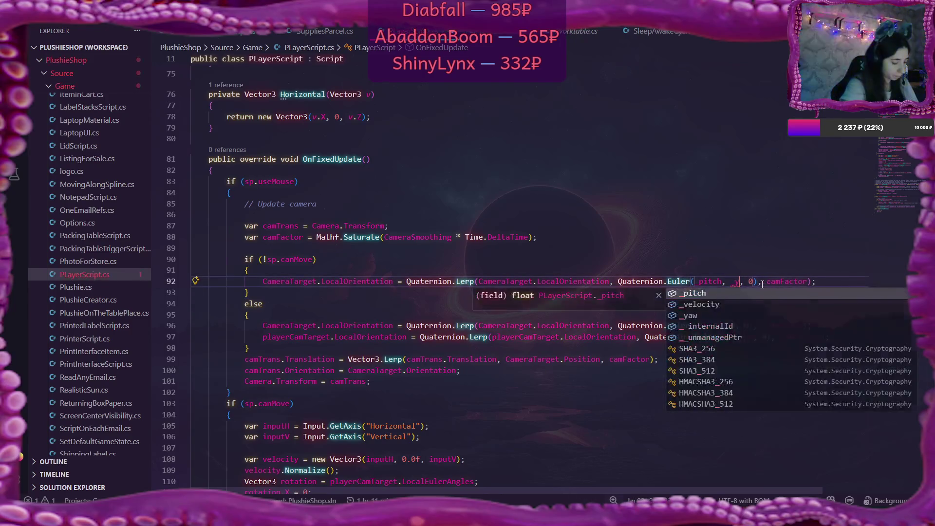
left_click(749, 303)
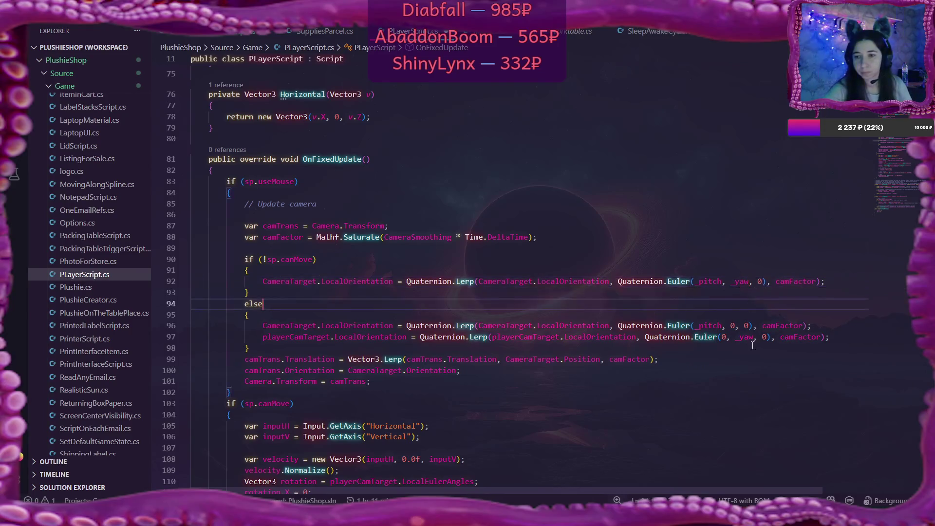
scroll(565, 311, "down", 2)
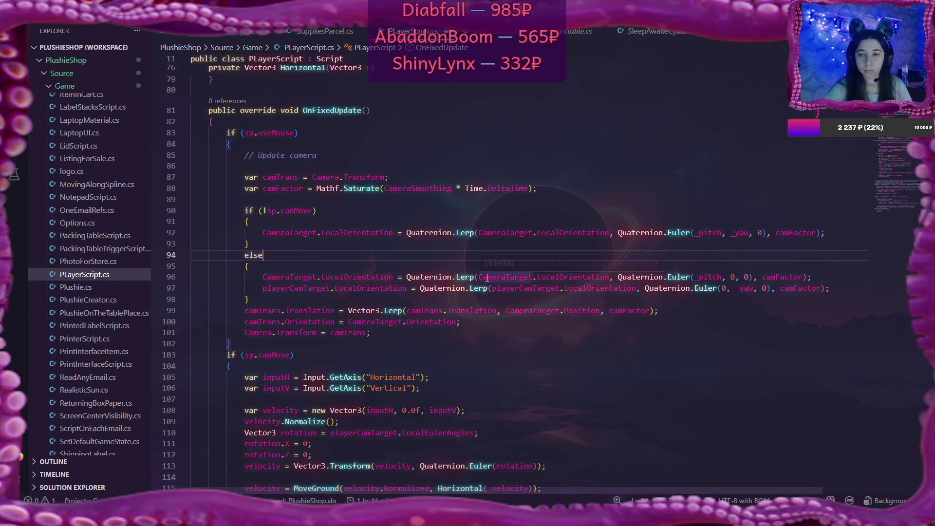
scroll(487, 278, "down", 3)
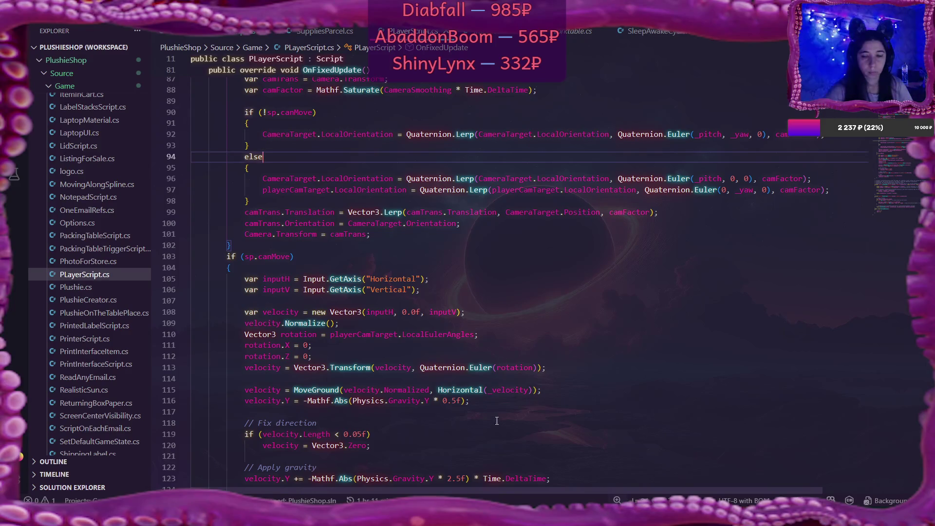
key("alt+Tab")
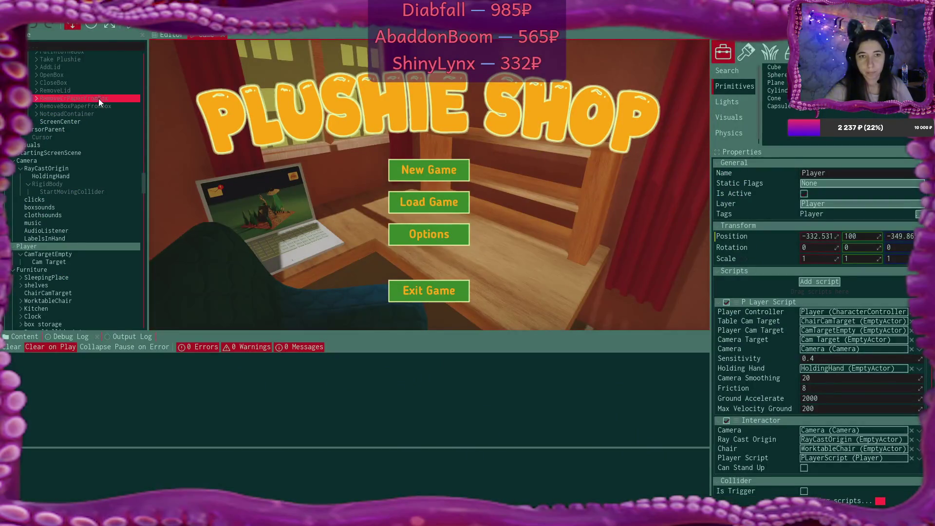
Play the game, start a New Game in the Game 1 slot and confirm overwriting the save.
left_click(127, 24)
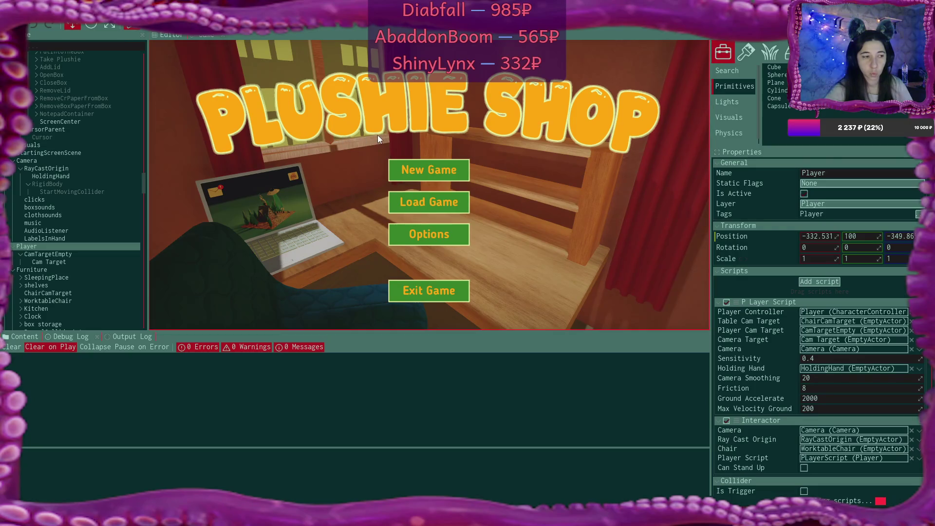
left_click(454, 171)
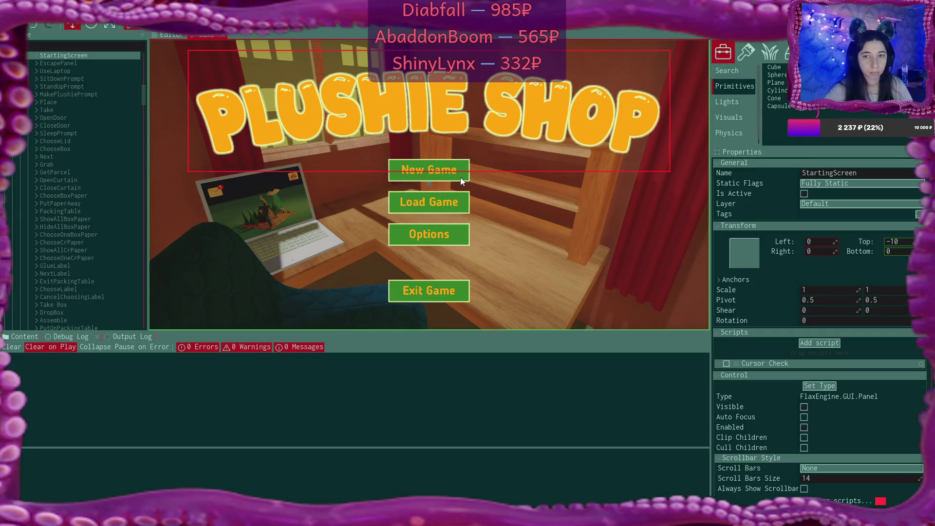
left_click(444, 174)
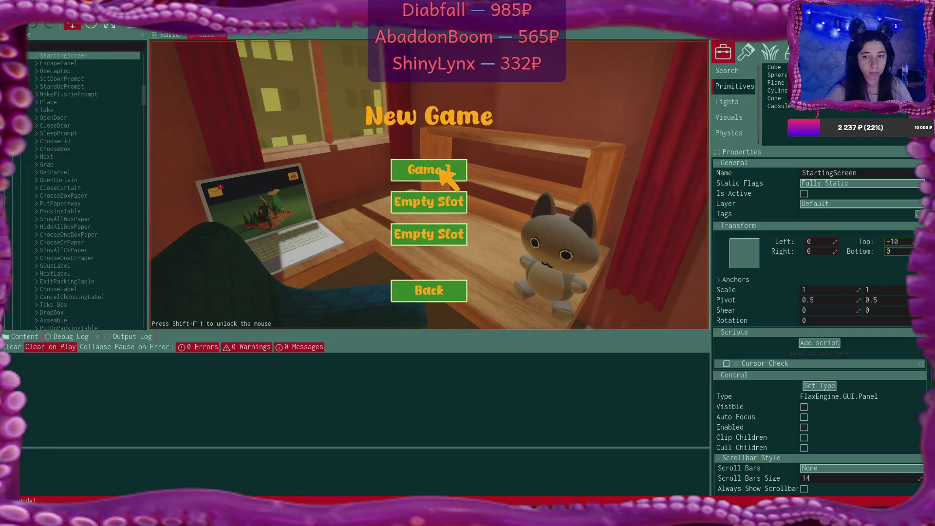
left_click(441, 172)
left_click(409, 235)
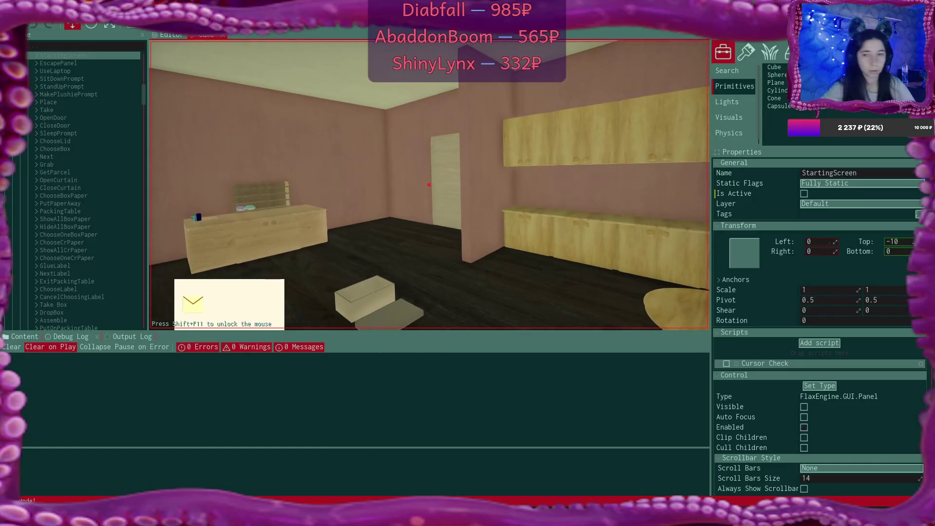
key("shift+F11")
scroll(46, 166, "down", 10)
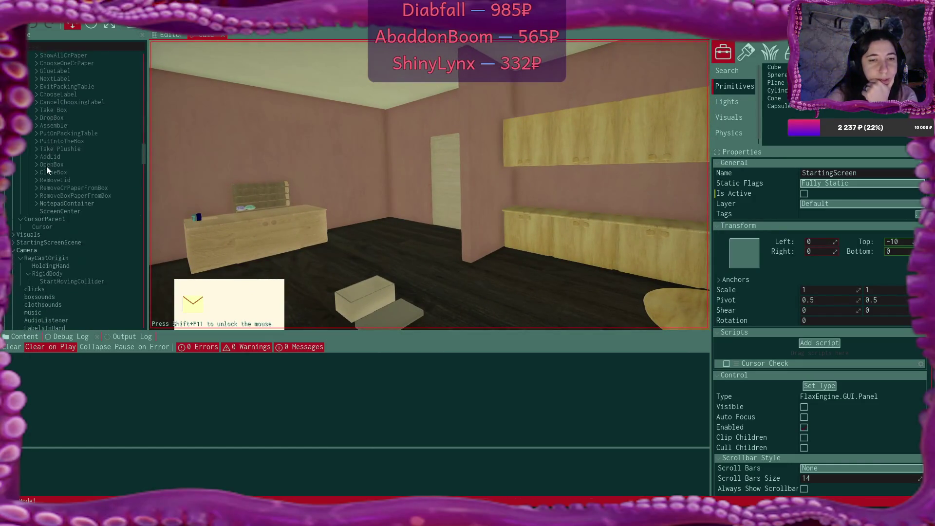
left_click(48, 178)
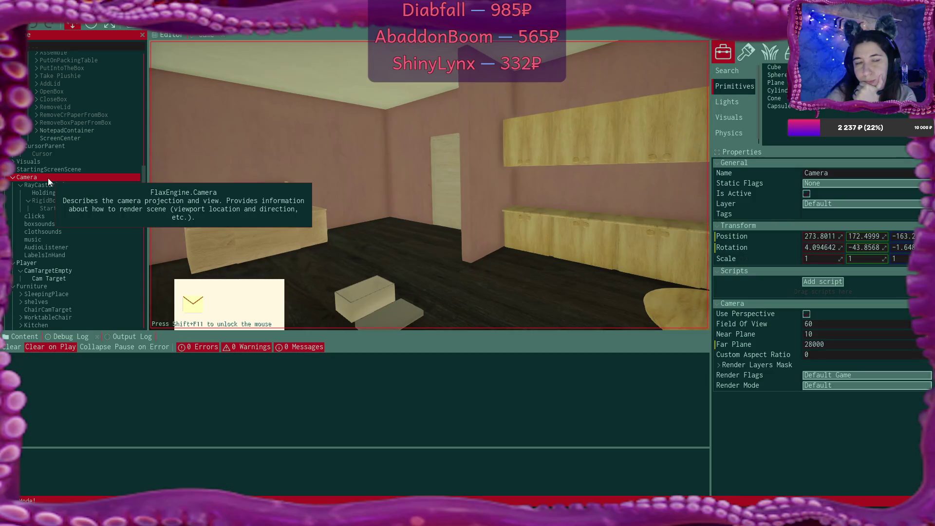
left_click(81, 271)
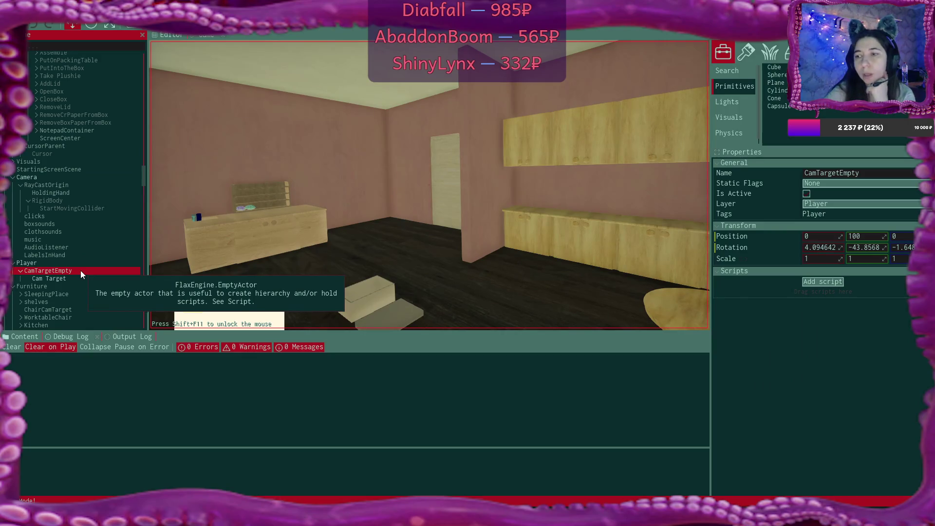
left_click(80, 278, "ctrl")
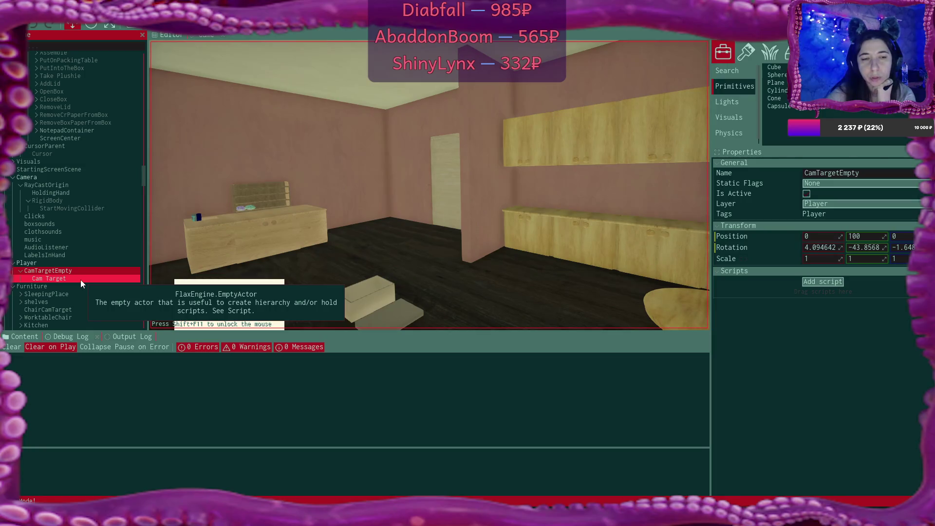
left_click(80, 279)
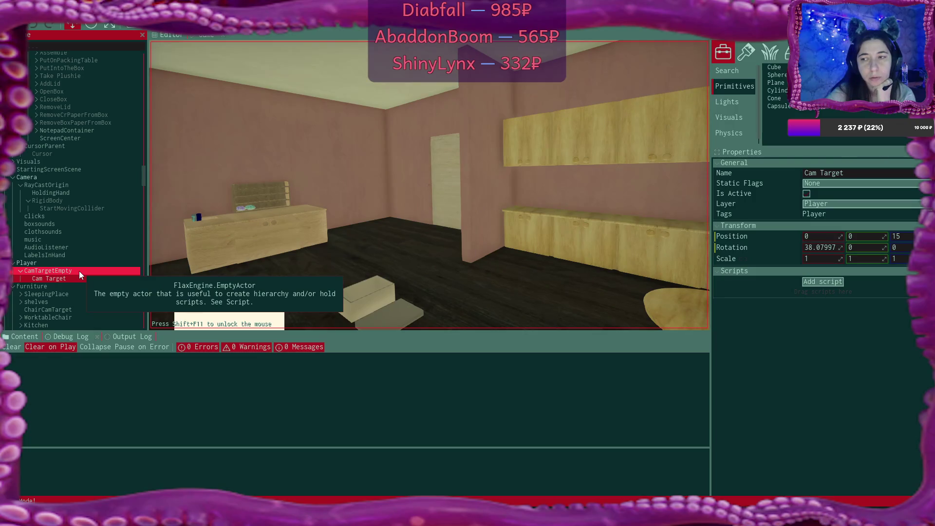
left_click(79, 271)
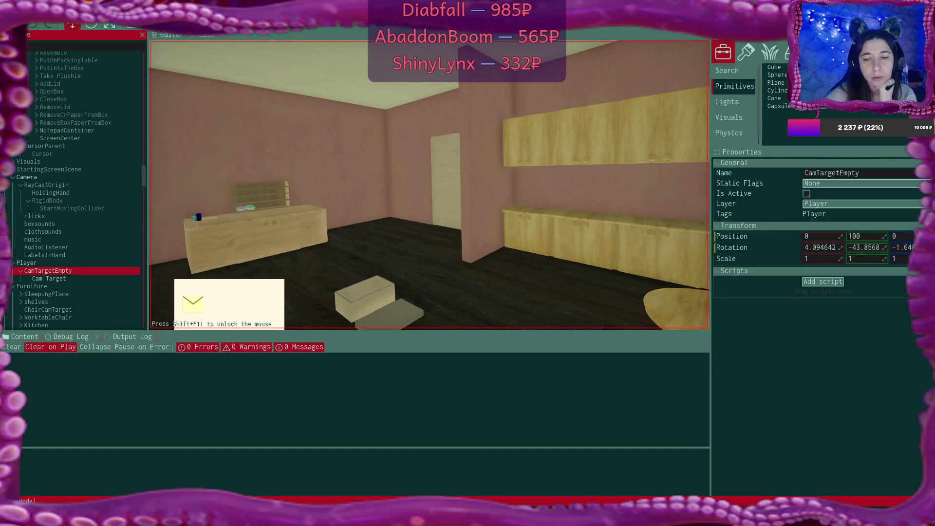
mouse_move(487, 517)
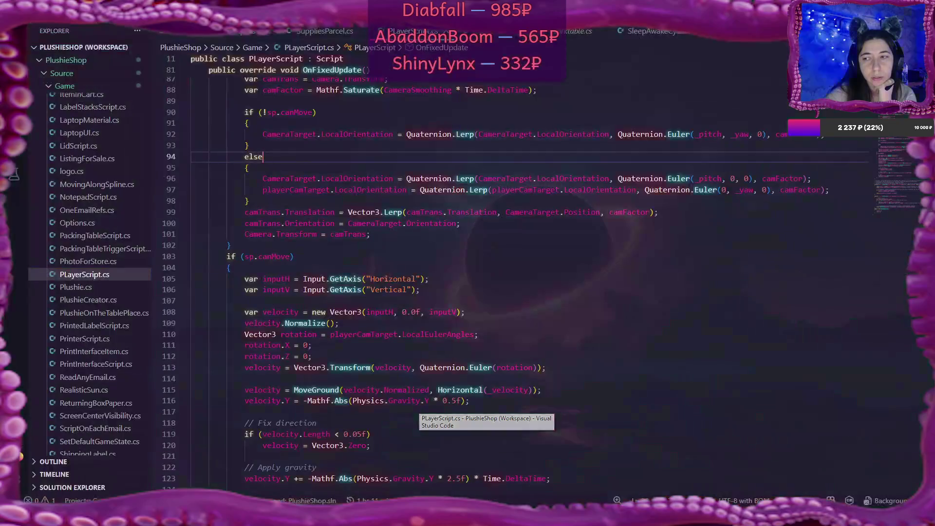
Review OnFixedUpdate in PLayerScript.cs, then check Cam Target's rotation (38.07997, 0, 0) in Flax.
left_click(486, 475)
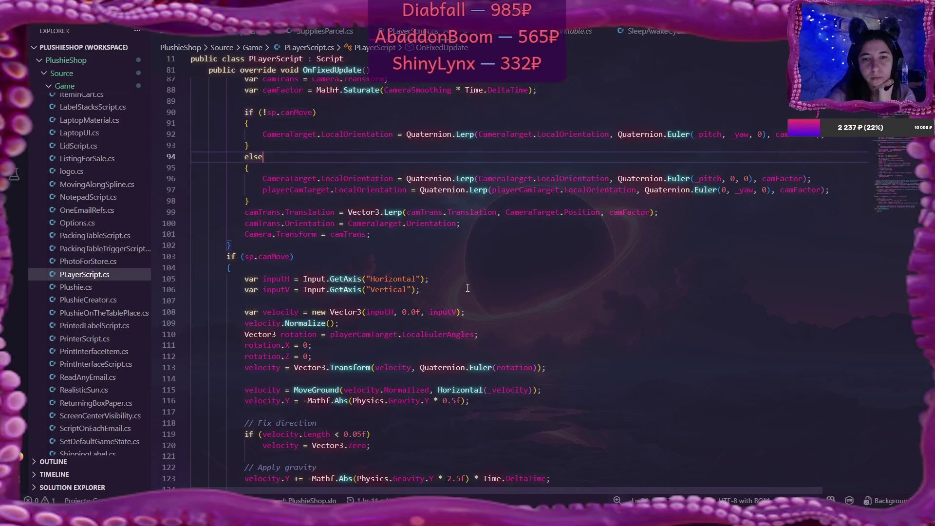
scroll(468, 288, "up", 2)
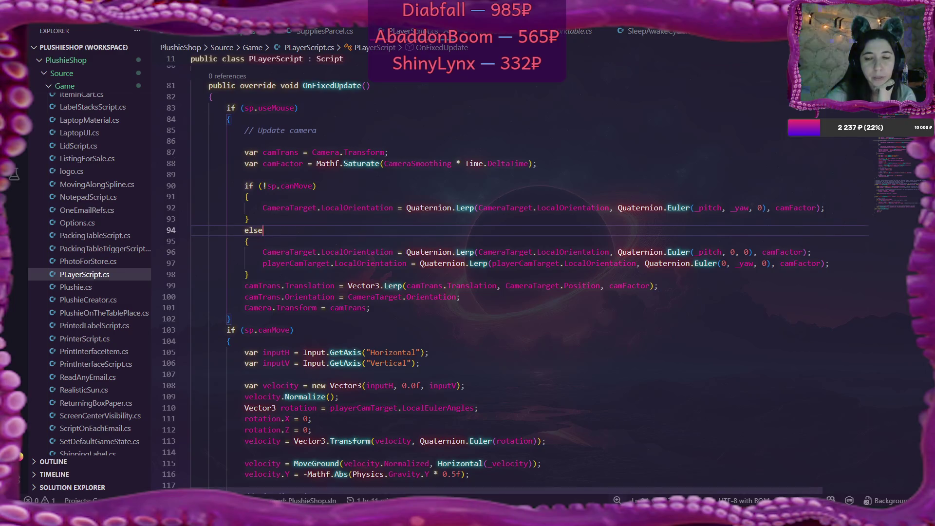
key("alt+Tab")
left_click(51, 279)
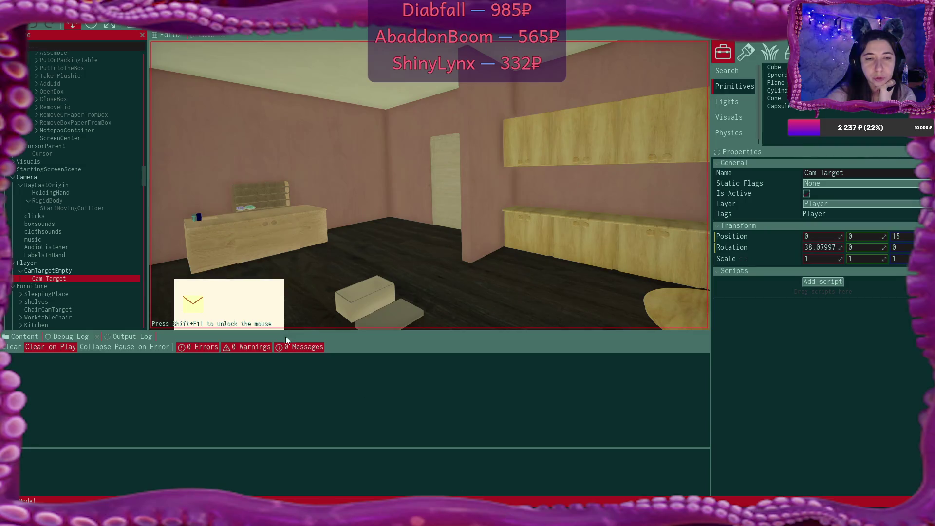
Check CamTargetEmpty's transform in the Scene tree, then stop the running play test.
left_click(61, 271)
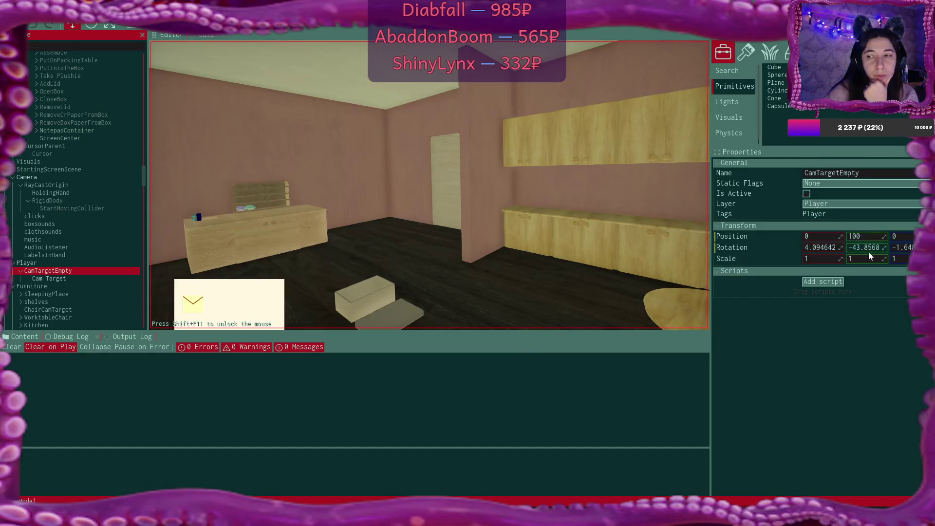
key("Escape")
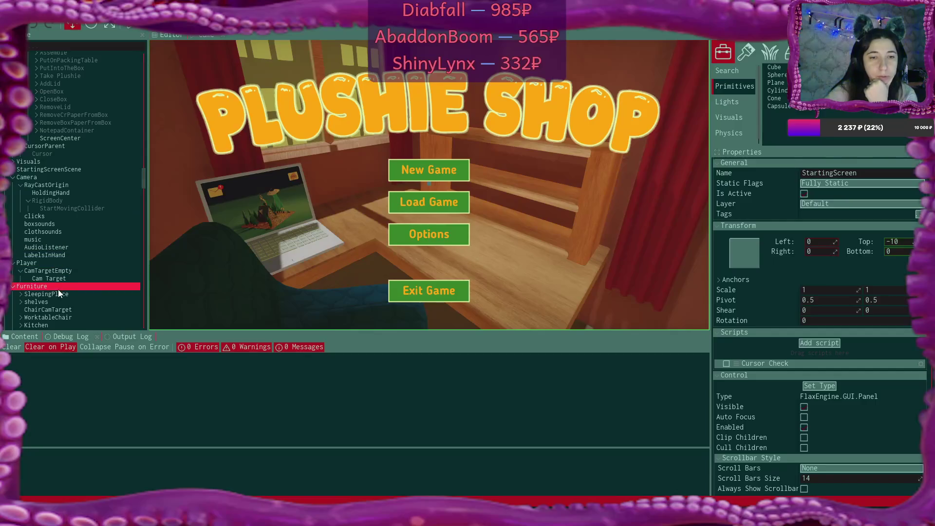
Return to editing, select CamTargetEmpty to view its transform, and try starting the game.
left_click(59, 263)
left_click(66, 271)
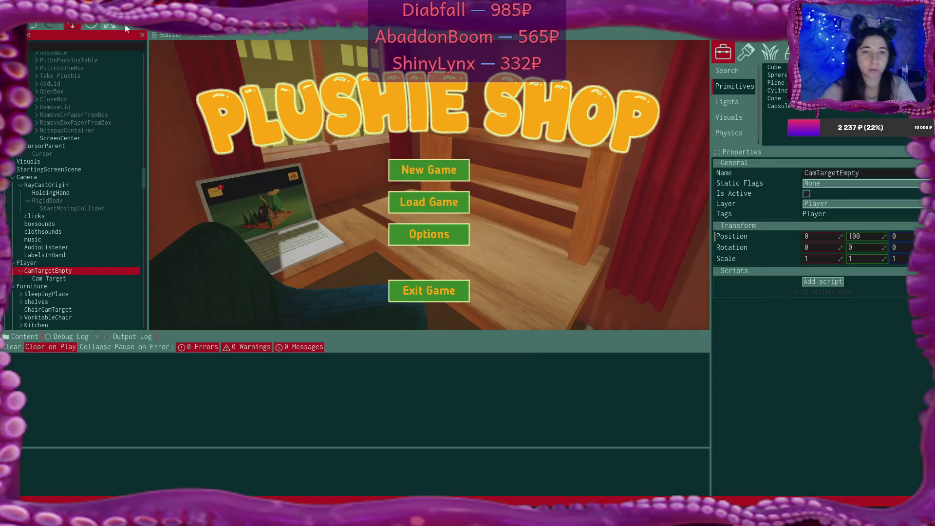
left_click(154, 35)
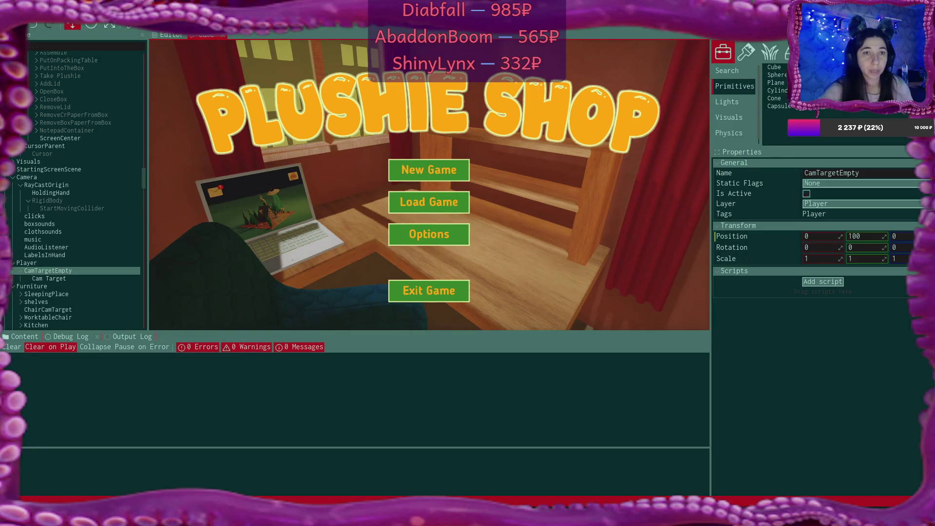
Recompile the game scripts from the File menu and launch Play again.
left_click(31, 10)
left_click(52, 93)
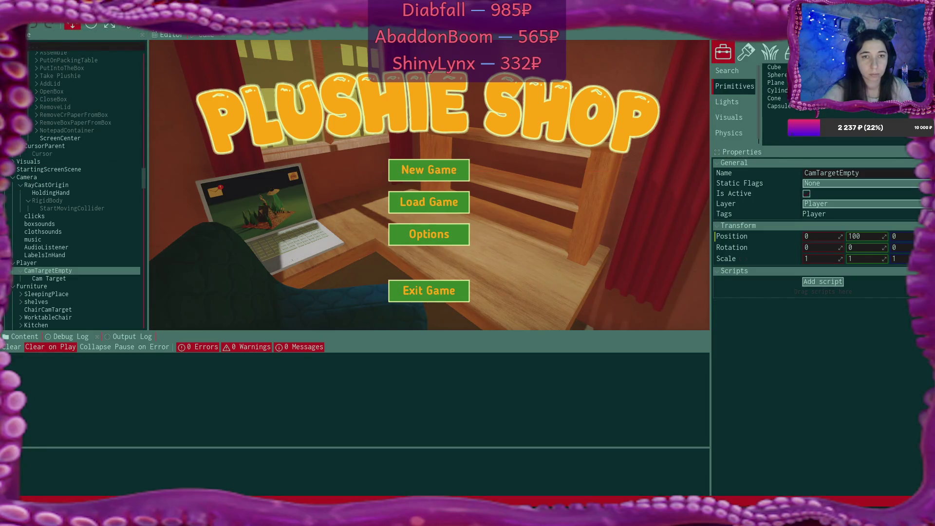
left_click(130, 26)
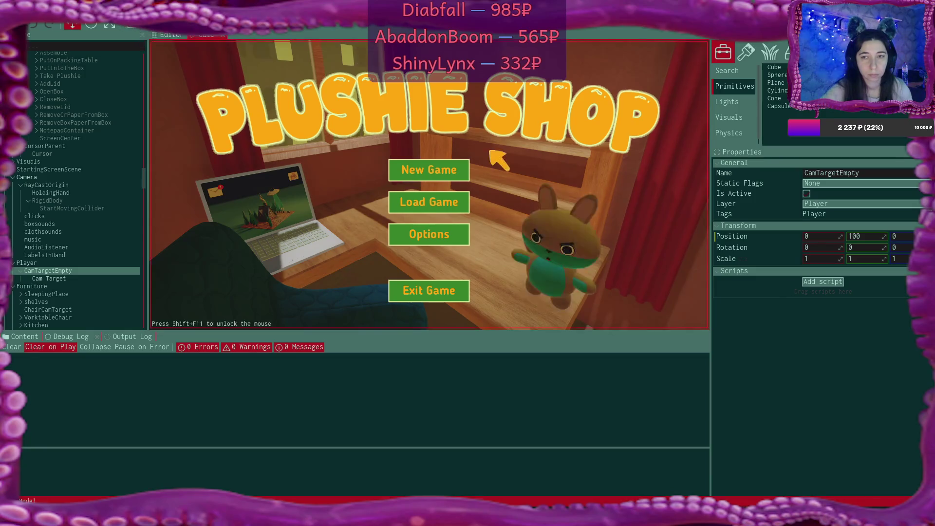
Start a new game over the existing save, then switch to PlayerScript.cs's OnFixedUpdate camera code.
left_click(434, 164)
left_click(382, 233)
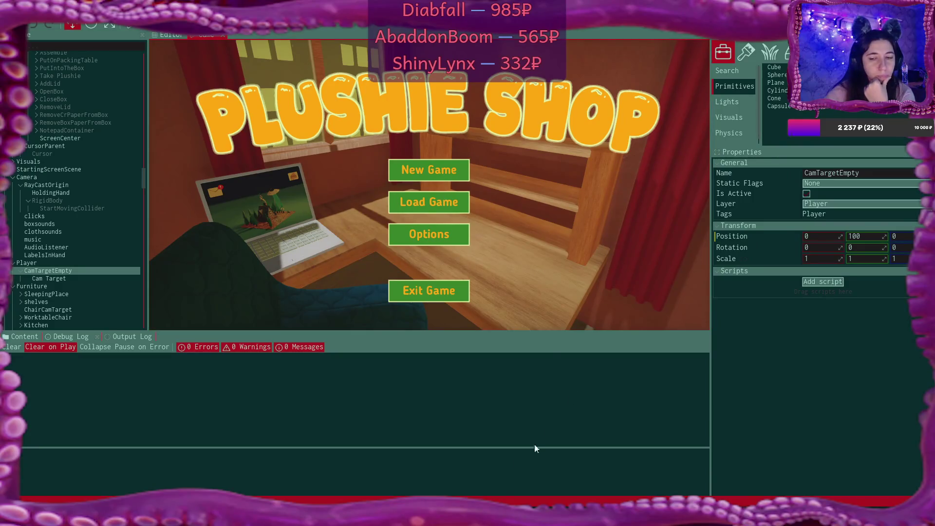
key("alt+Tab")
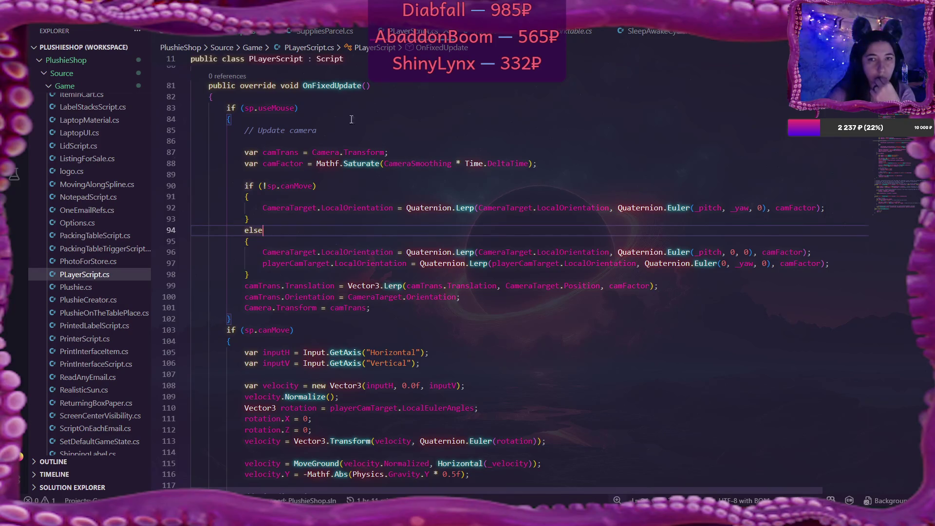
In Worktable.cs, delete 'player' from playerScript.playerCamTarget on line 54.
left_click(581, 31)
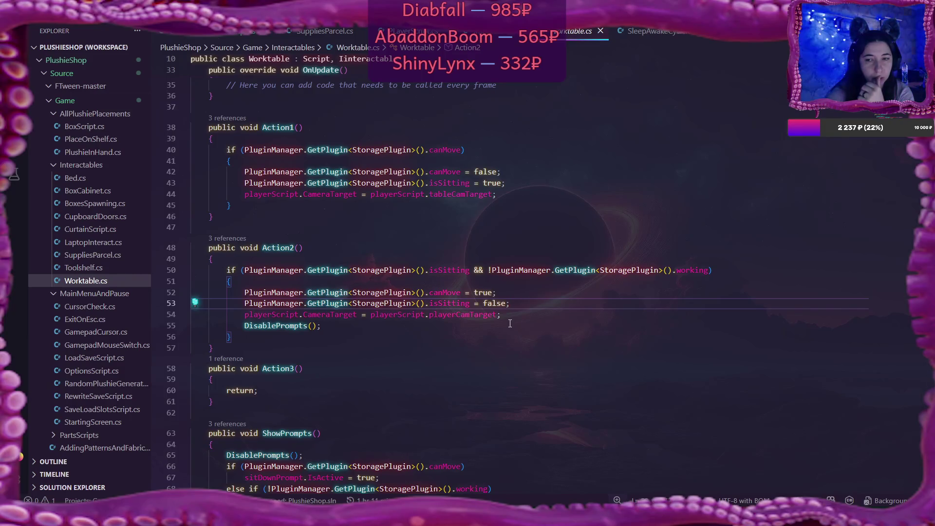
left_click(449, 316)
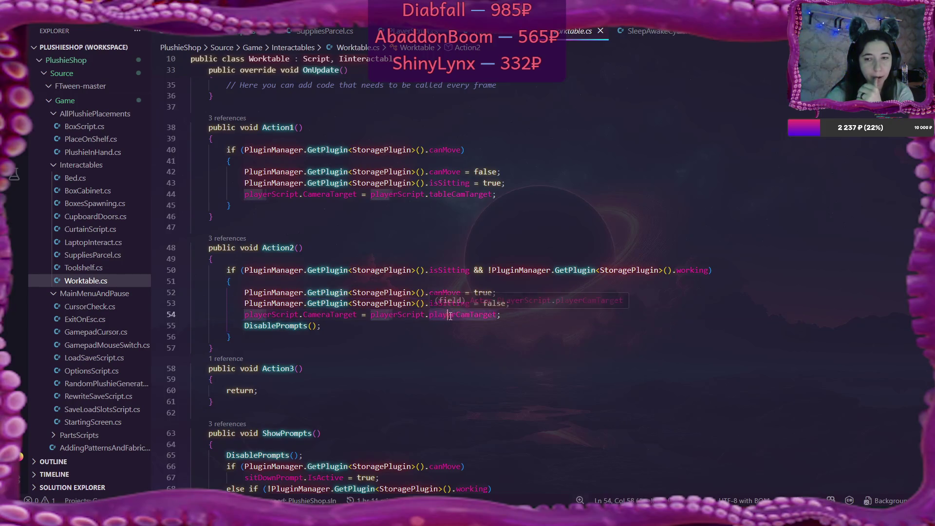
left_click(457, 316)
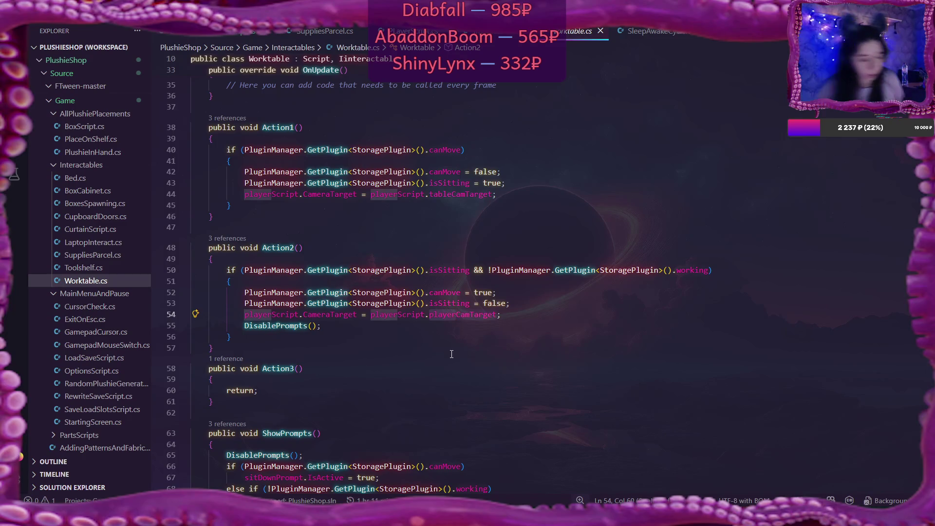
key("ctrl+BackSpace")
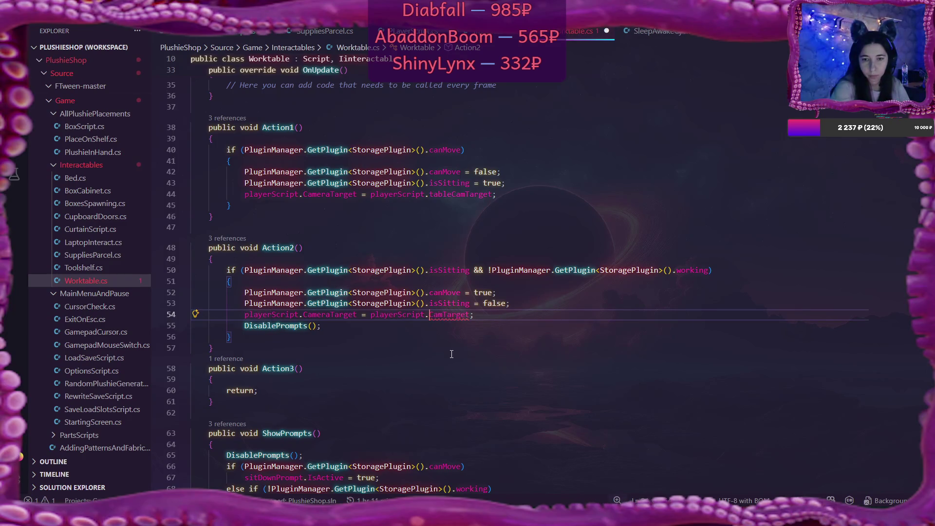
Try rewriting line 54's target as CameraTarget, then undo back to the original playerCamTarget assignment.
key("Right")
key("Right")
key("Right")
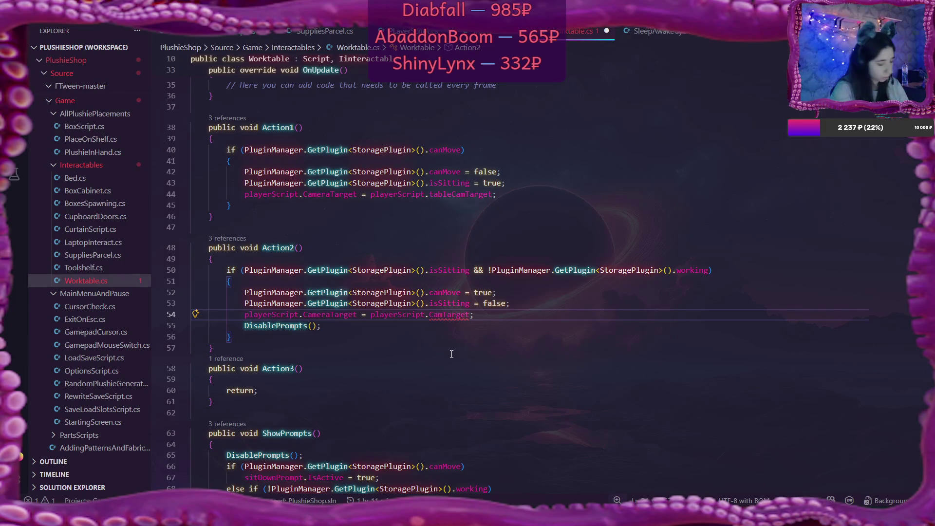
type("era")
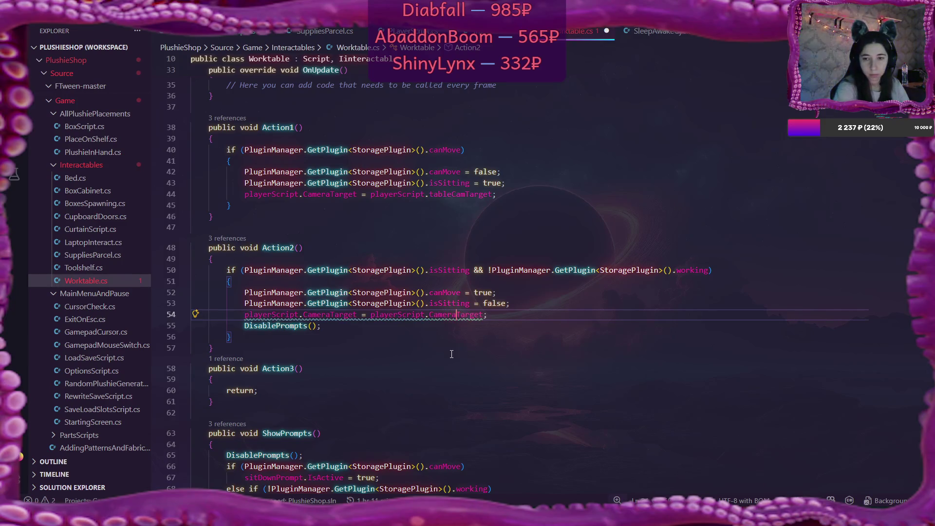
key("BackSpace")
key("BackSpace")
key("BackSpace")
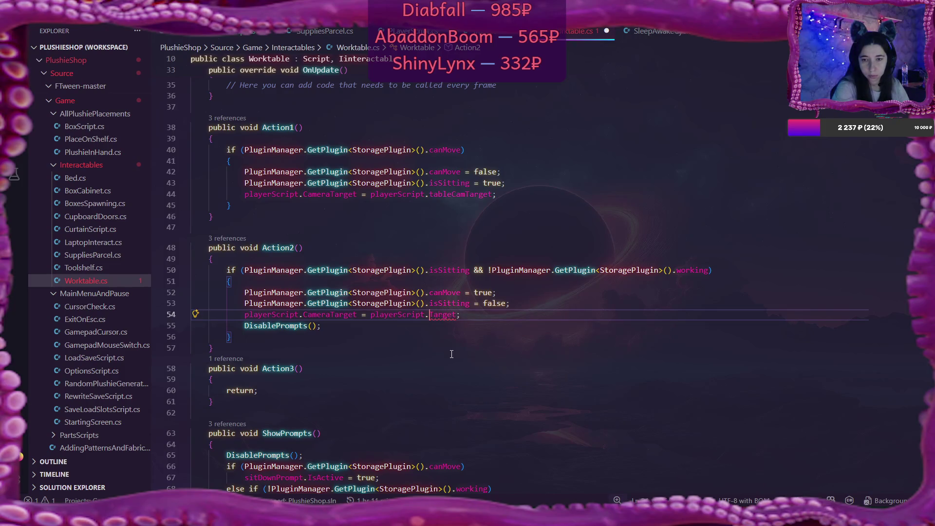
type("cam")
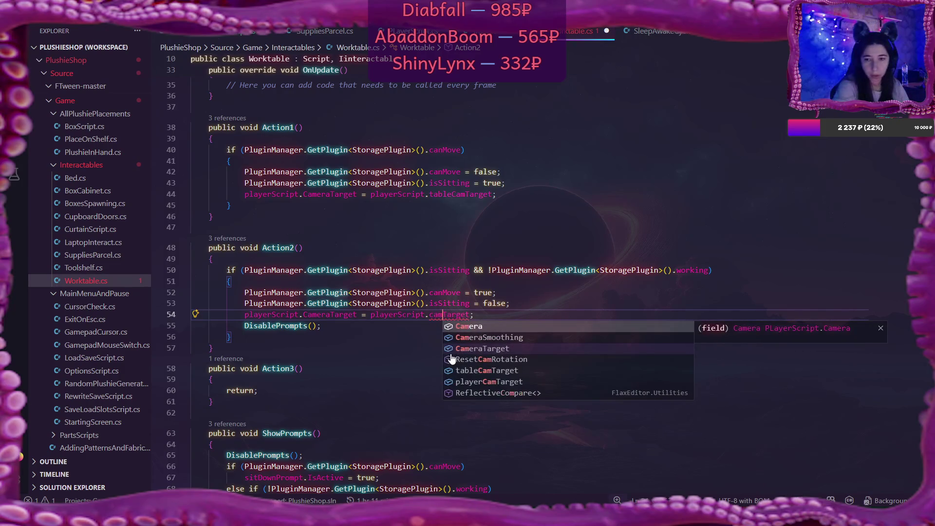
left_click(476, 352)
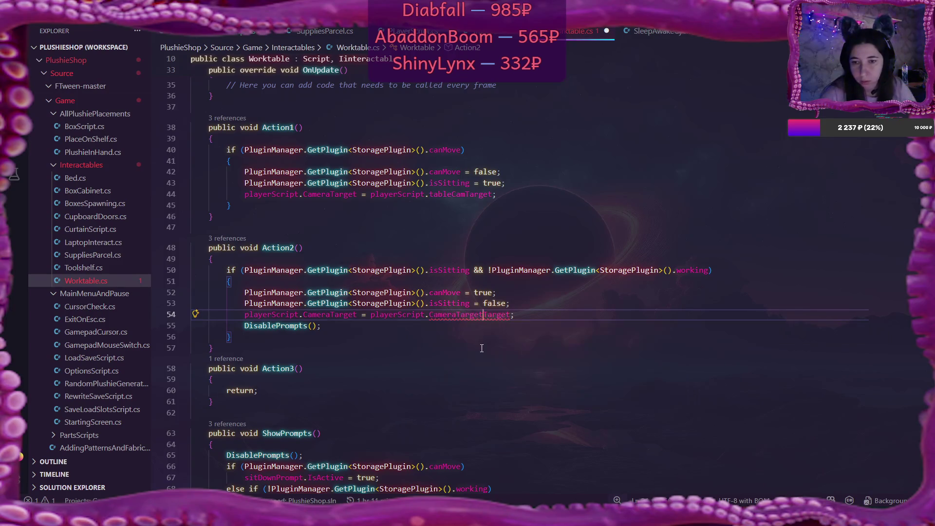
key("Left")
key("Left")
key("BackSpace")
key("BackSpace")
key("BackSpace")
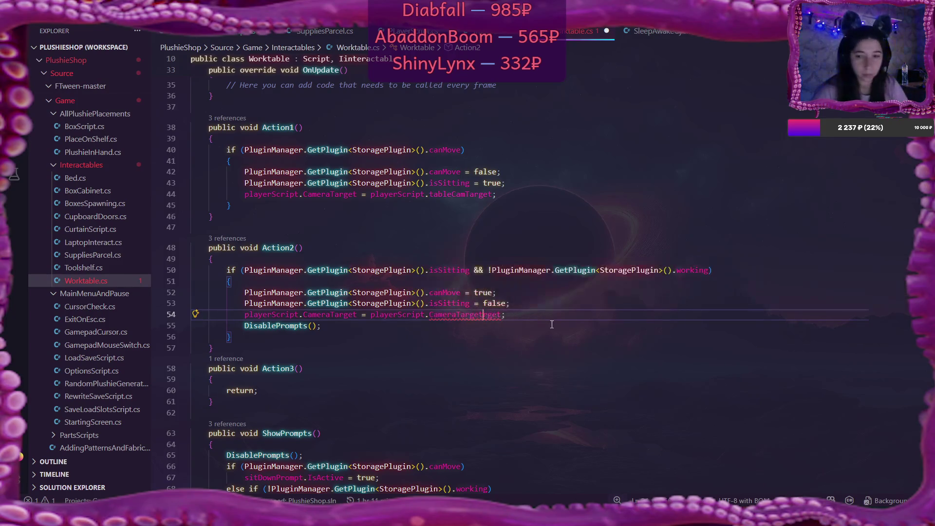
key("Delete")
key("Delete")
key("End")
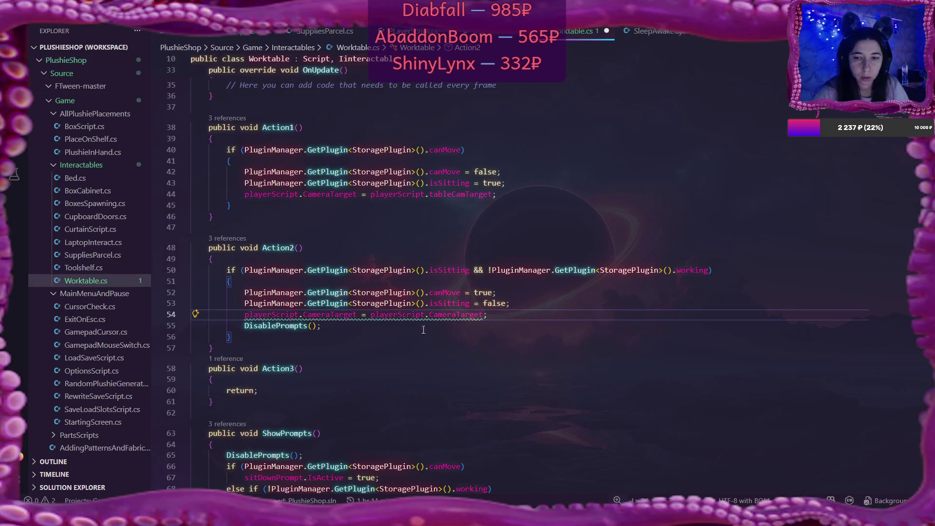
mouse_move(370, 316)
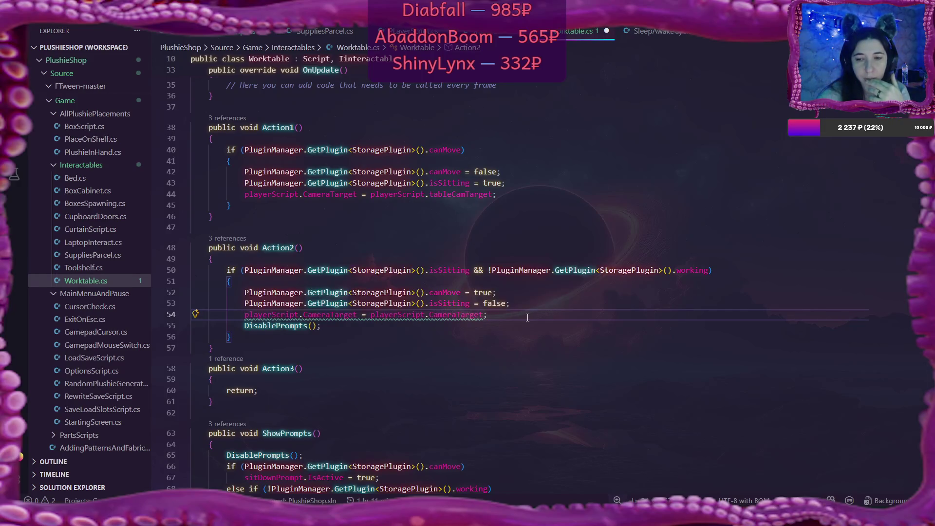
type("Target")
key("Left")
key("Left")
key("Left")
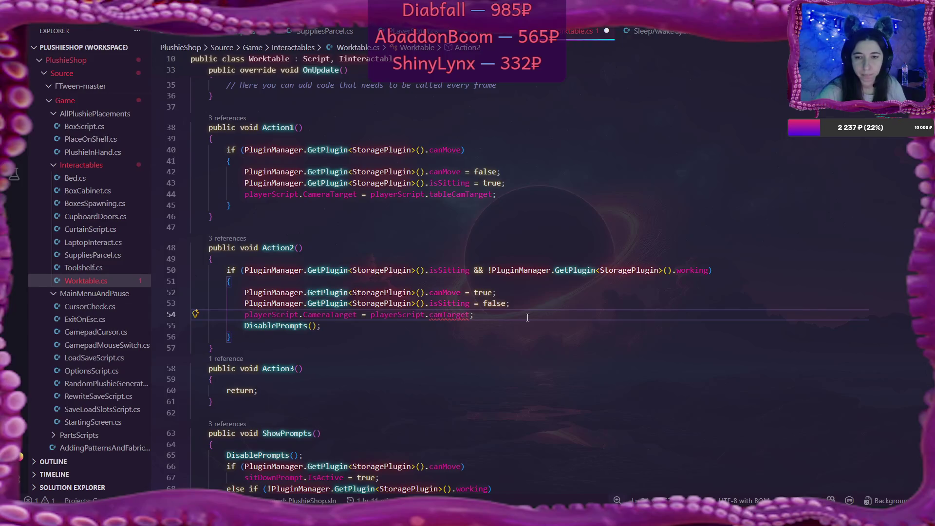
key("BackSpace")
key("BackSpace")
key("BackSpace")
key("ctrl+z")
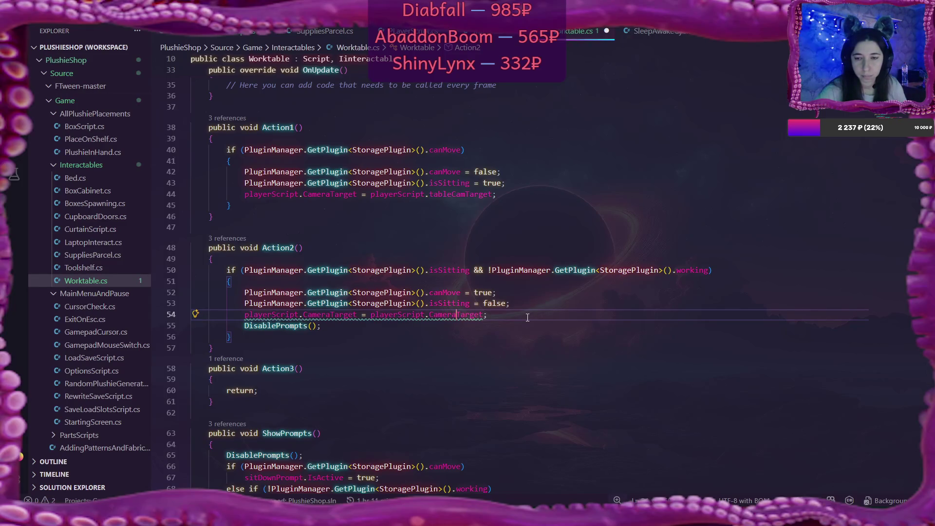
key("ctrl+z")
Append .GetChild(0) to playerScript.playerCamTarget on line 54 and save Worktable.cs.
left_click(527, 317)
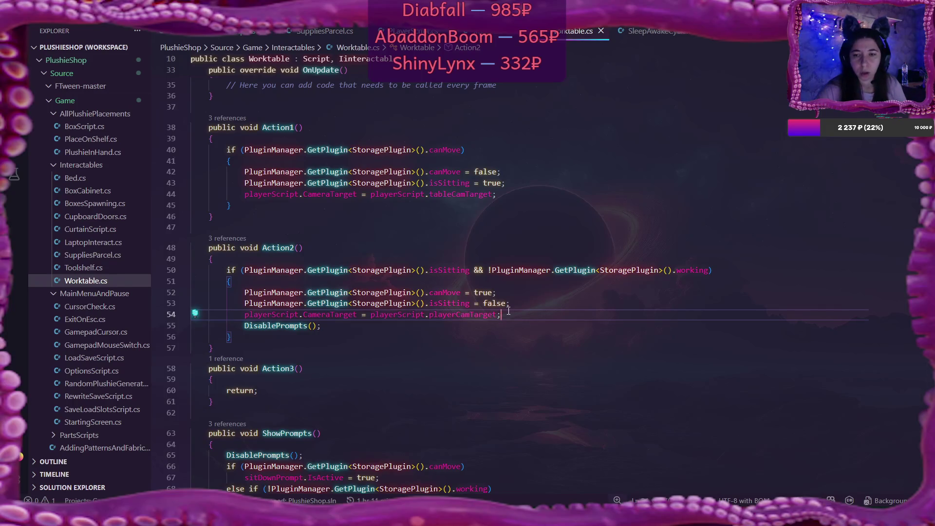
type(".")
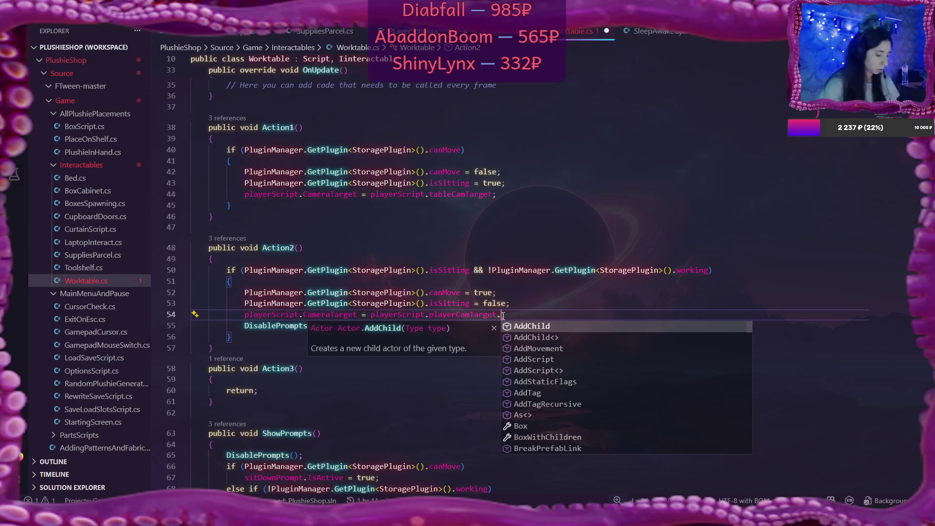
type("GetChild(0);")
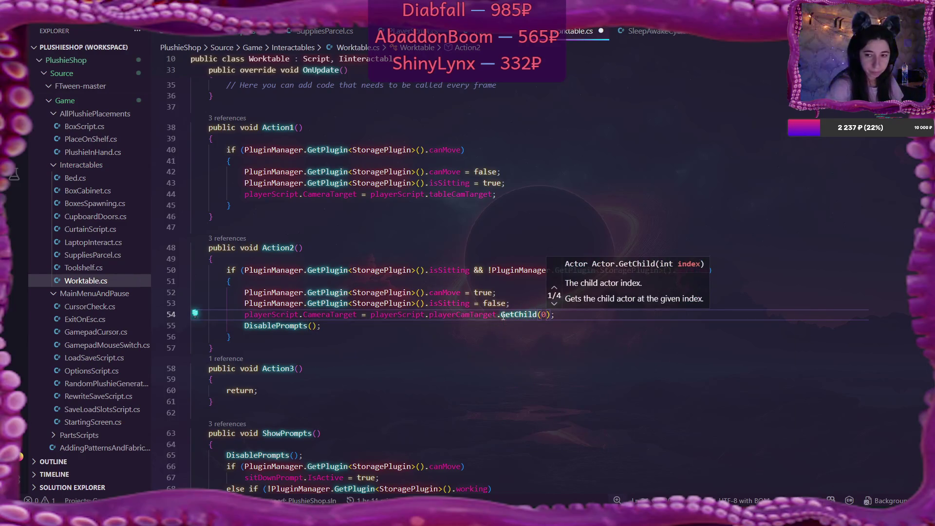
key("Escape")
key("ctrl+s")
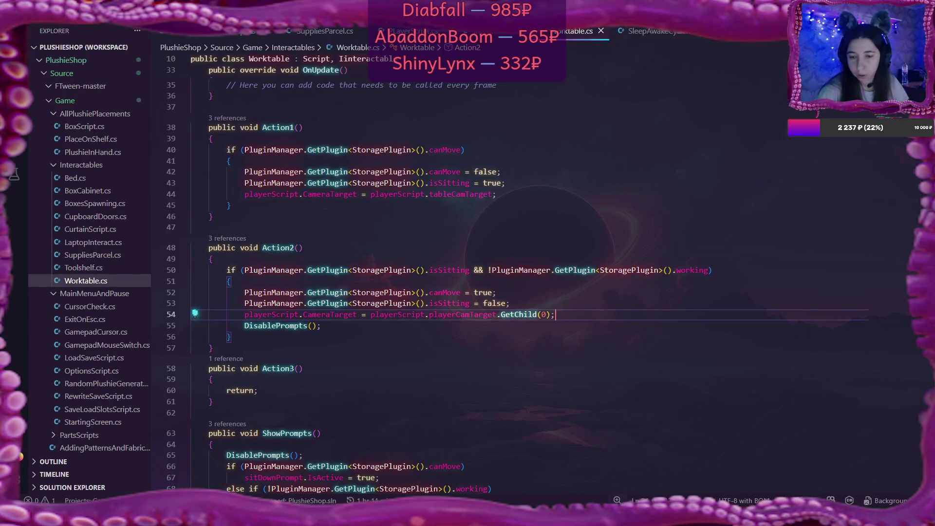
key("alt+Tab")
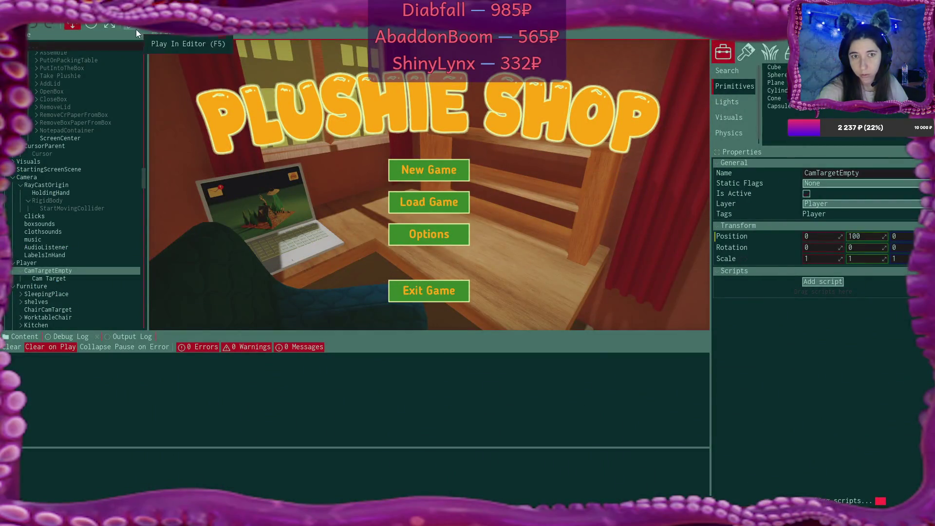
Play a new game over the existing save, walk across the shop, and sit at the desk laptop.
left_click(131, 27)
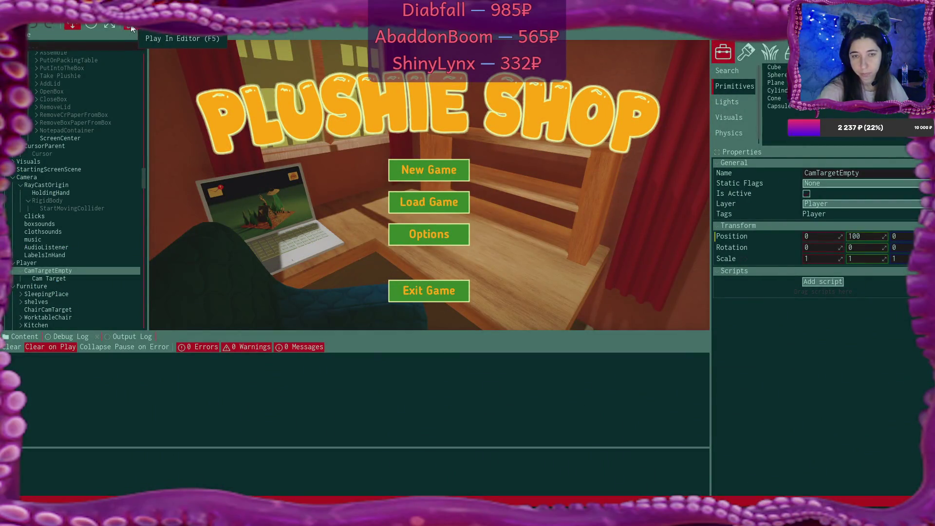
left_click(429, 170)
left_click(430, 171)
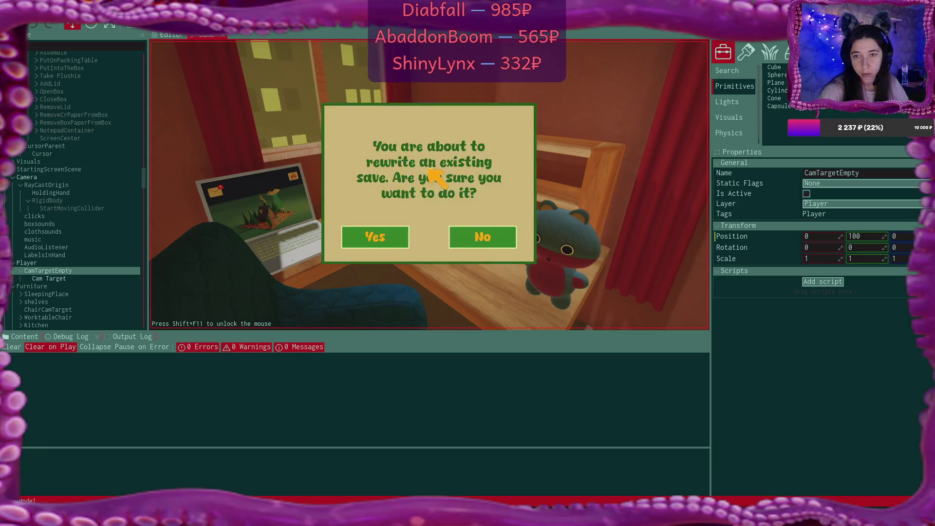
left_click(378, 237)
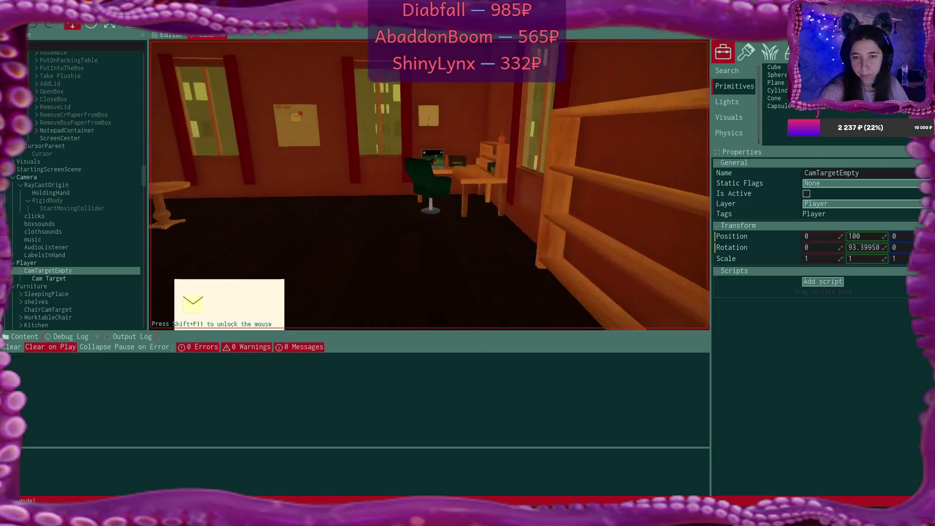
key("w")
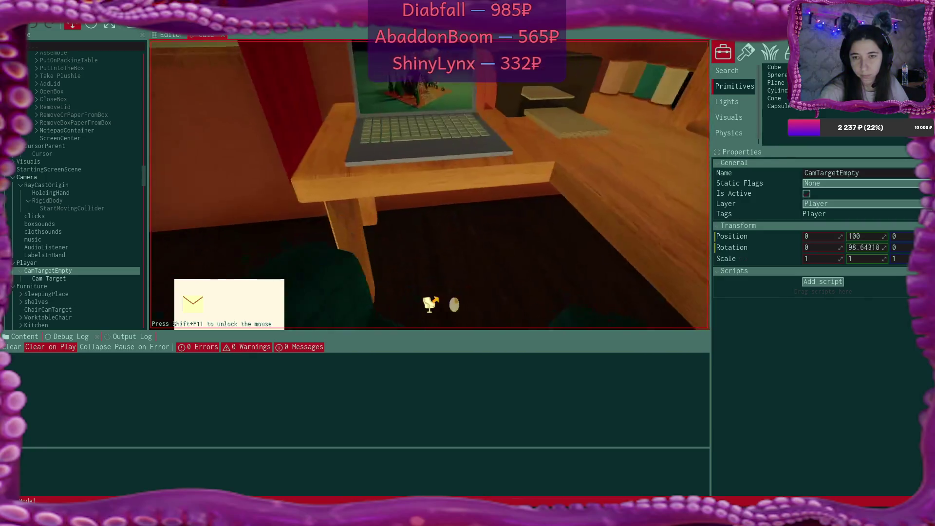
key("w")
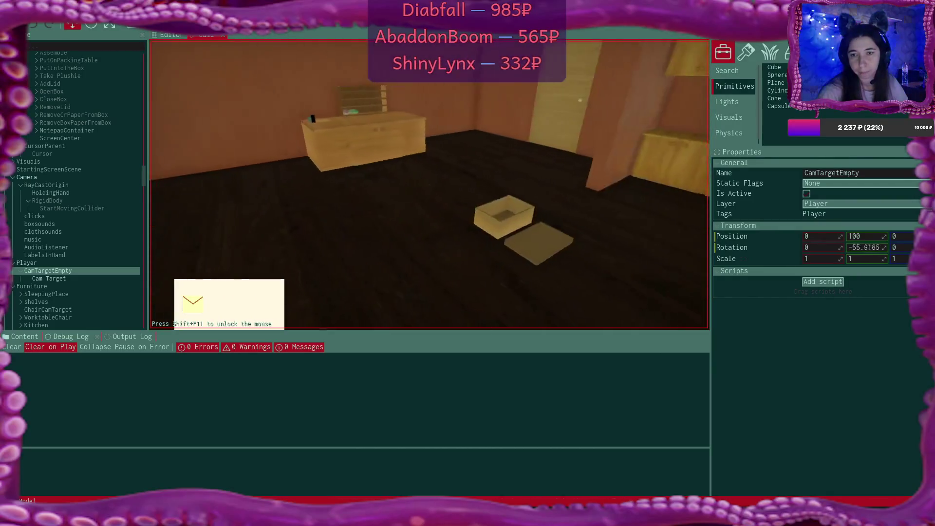
key("e")
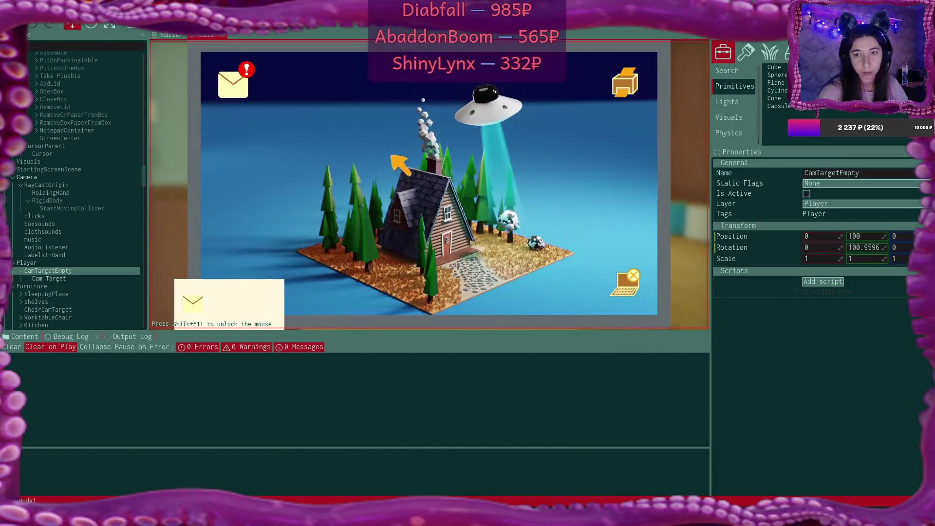
In Bmail, read the Congrats email and its plushie pattern attachment, then close the mail window.
left_click(242, 79)
left_click(378, 122)
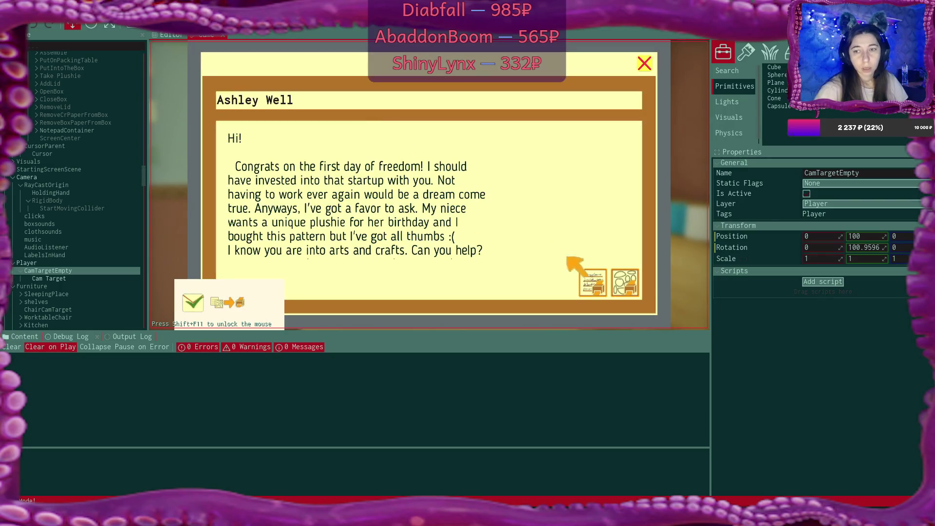
left_click(625, 283)
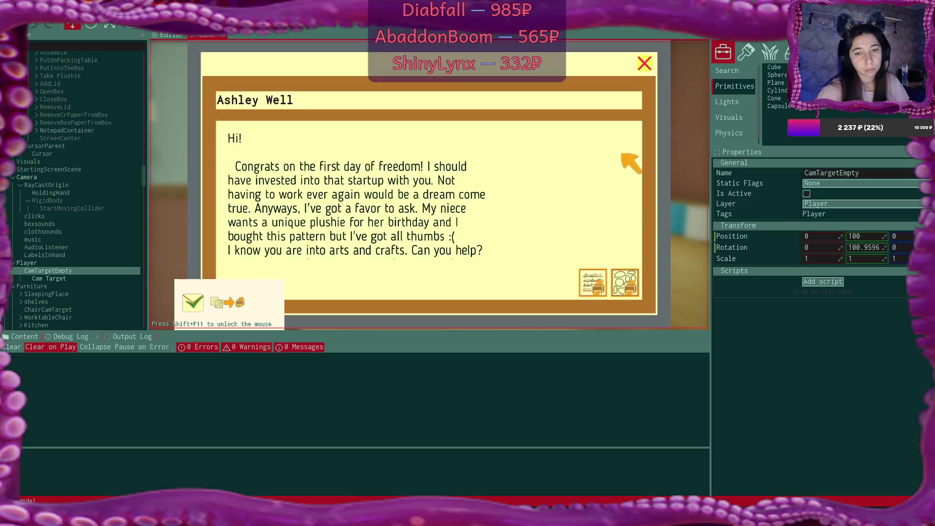
left_click(644, 65)
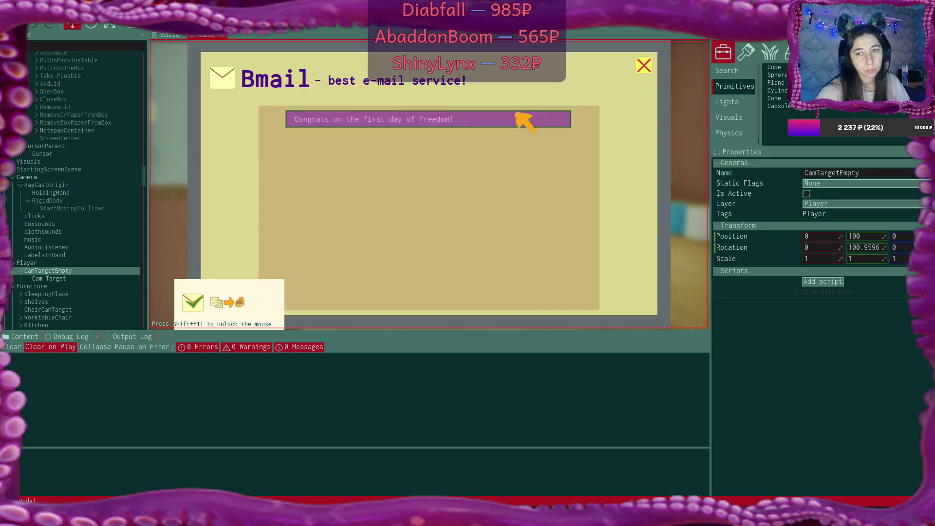
left_click(524, 119)
left_click(644, 65)
left_click(644, 65)
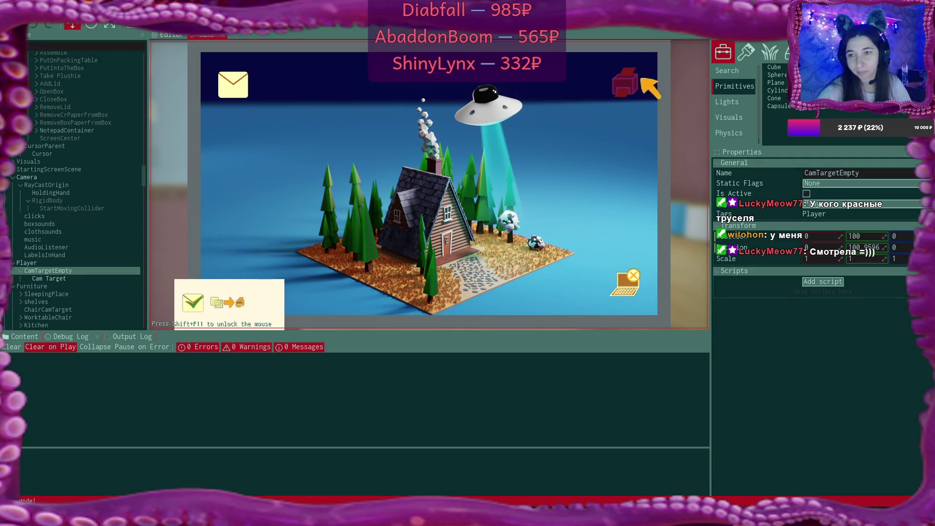
On the laptop, pack the order's two plushies and address card, then leave the computer.
left_click(616, 90)
left_click(298, 167)
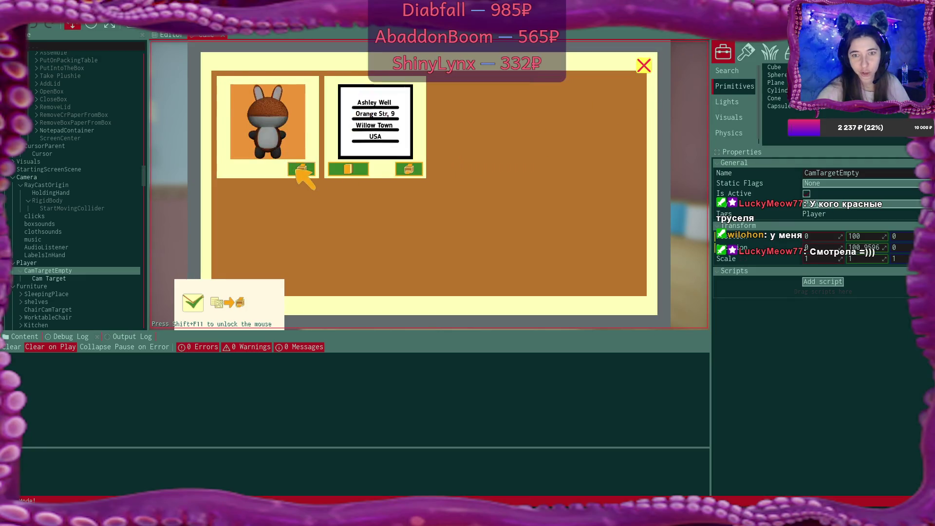
left_click(298, 167)
left_click(298, 167)
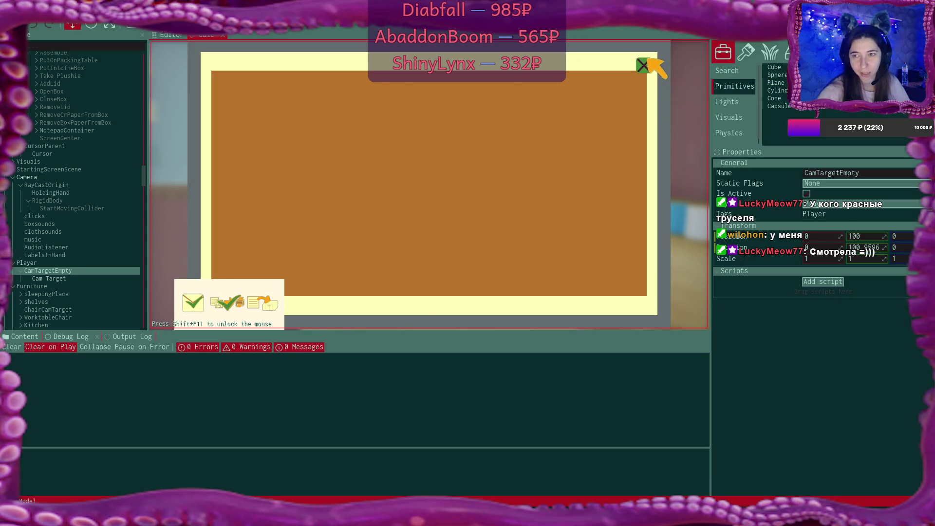
left_click(644, 65)
left_click(627, 282)
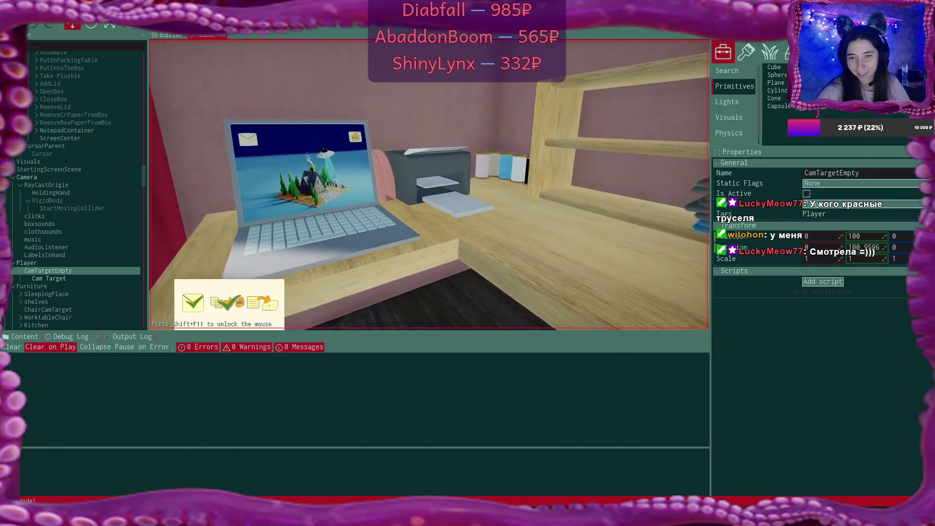
Place the address label, carry the white bear plushie into the box, and pick the box up.
left_click(414, 303)
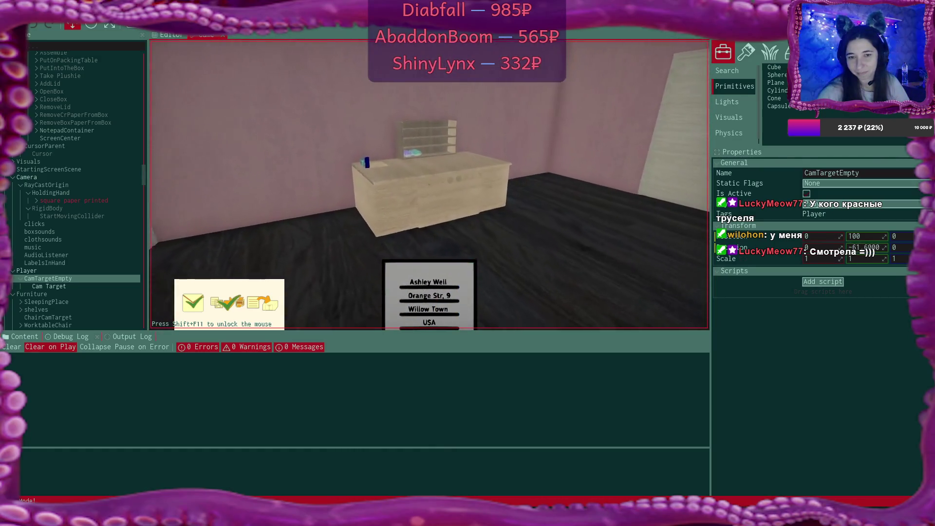
left_click(429, 184)
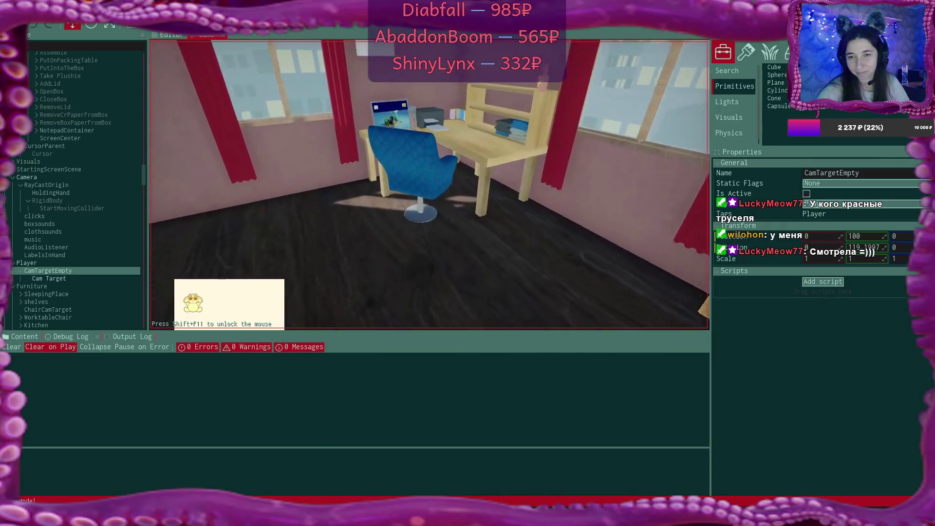
left_click(435, 194)
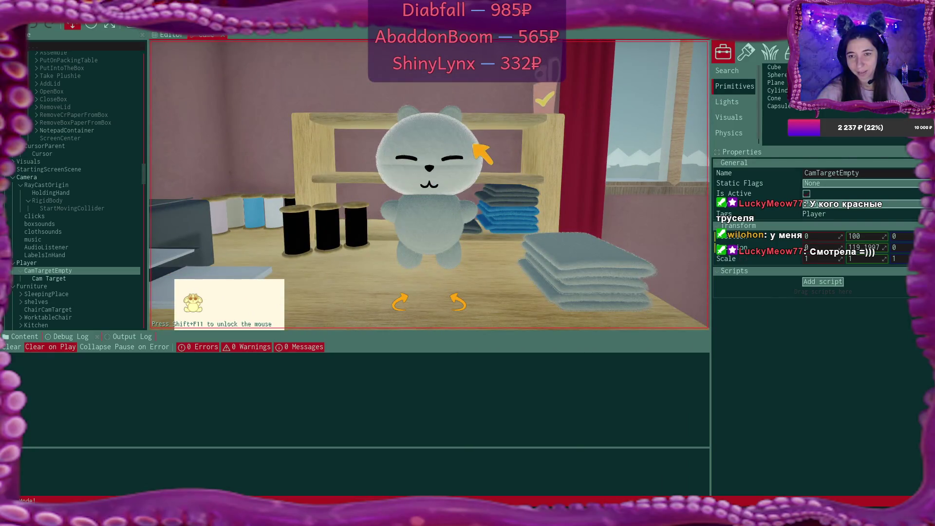
left_click(536, 97)
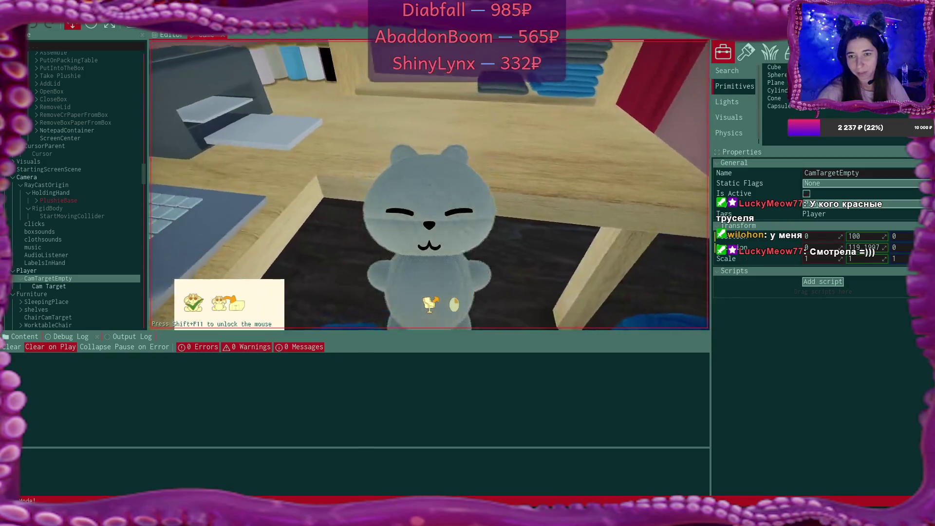
key("w")
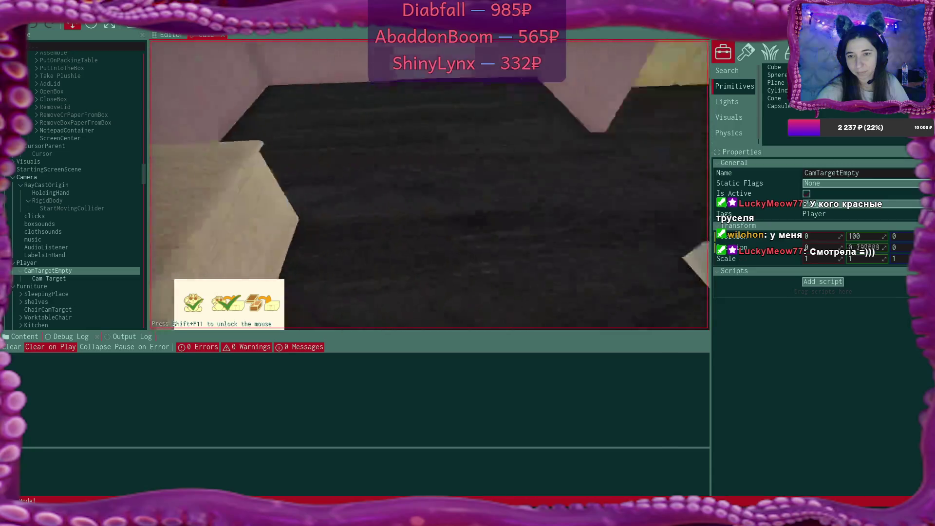
left_click(429, 184)
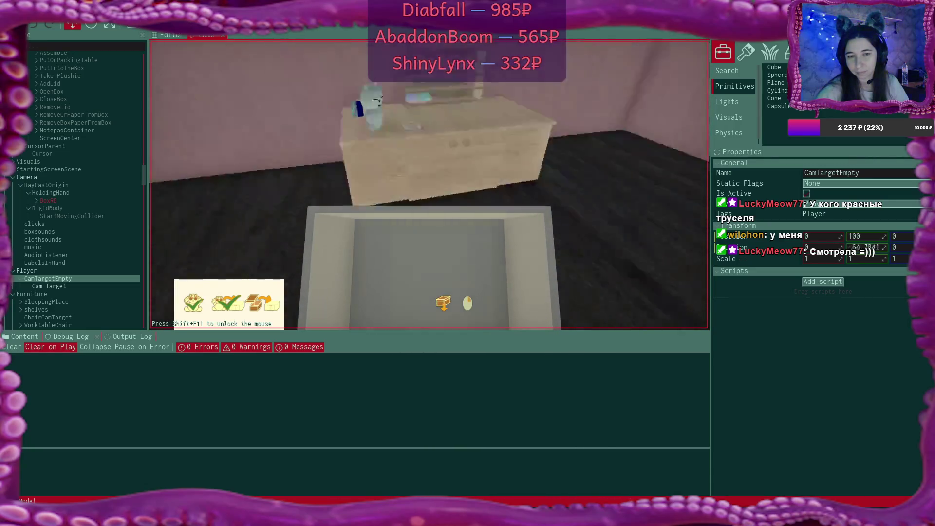
left_click(429, 184)
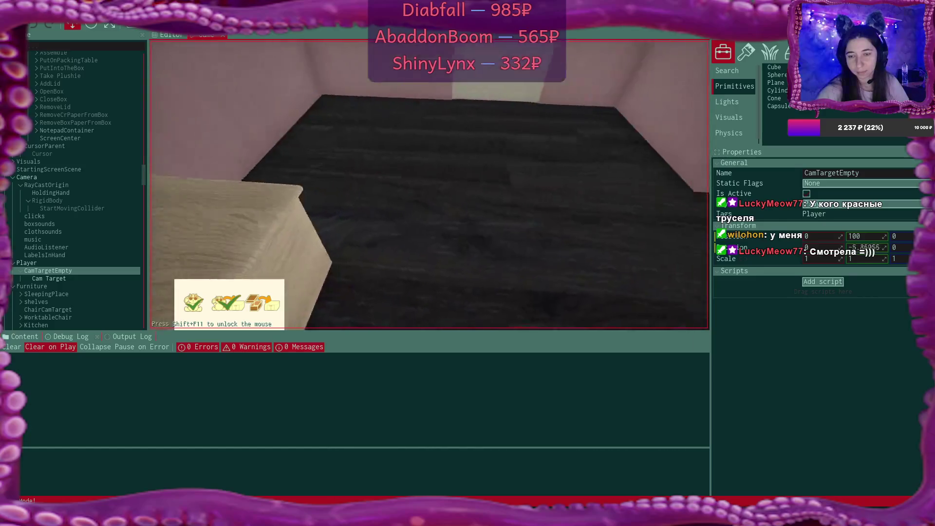
left_click(429, 184)
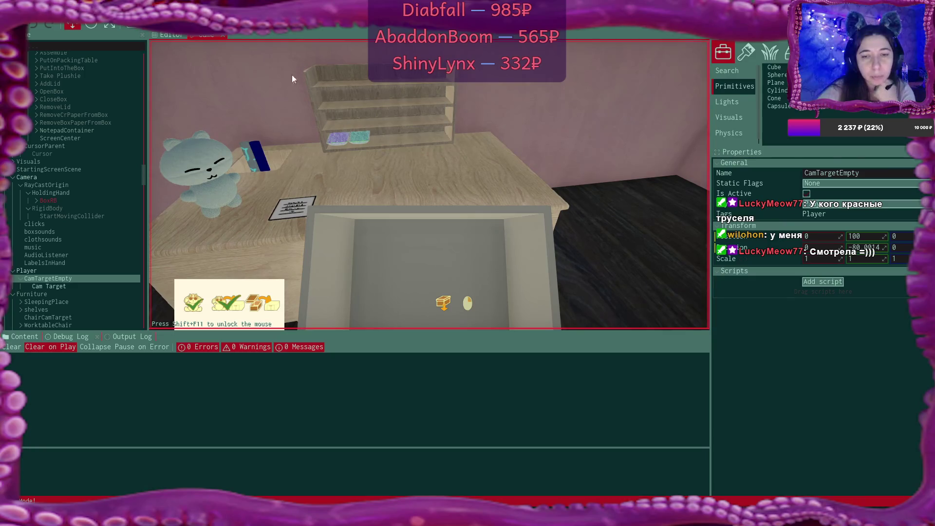
scroll(82, 159, "down", 2)
scroll(83, 159, "down", 10)
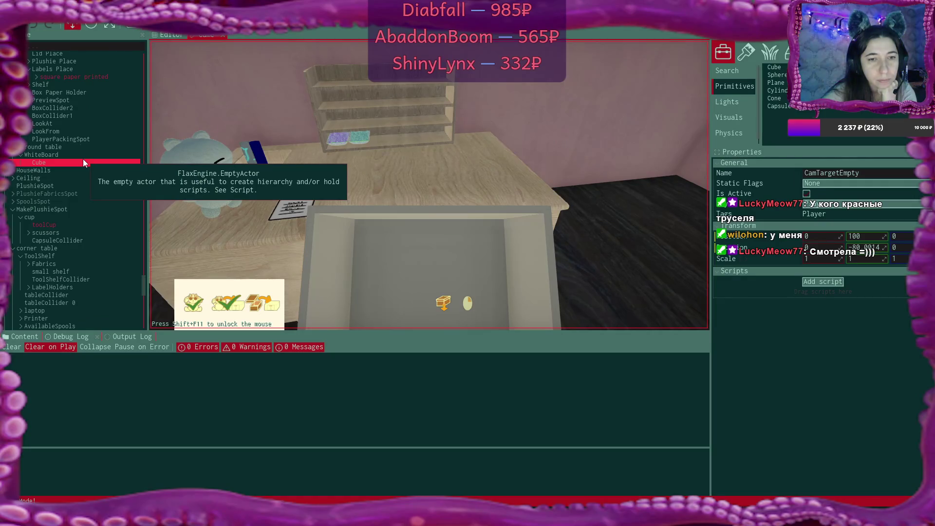
scroll(83, 159, "down", 3)
scroll(83, 159, "down", 2)
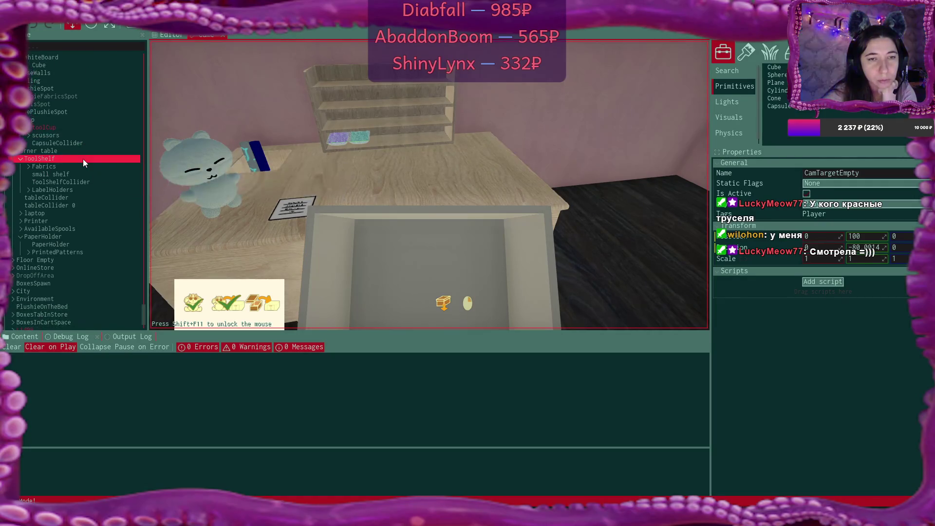
scroll(83, 159, "down", 15)
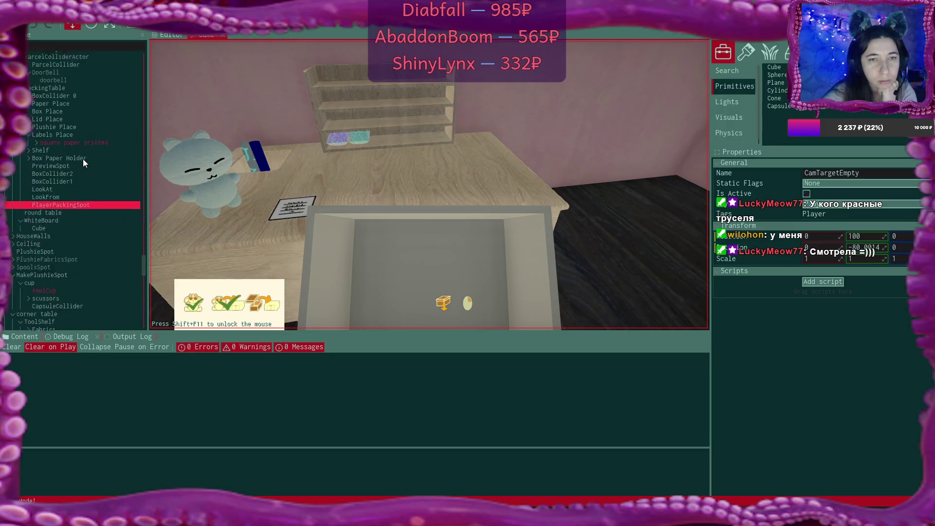
scroll(83, 159, "up", 9)
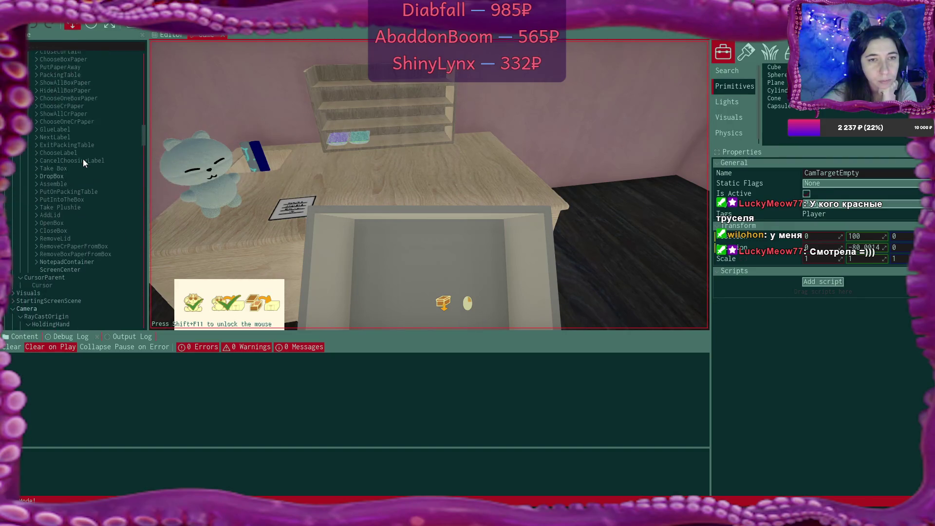
scroll(83, 159, "up", 5)
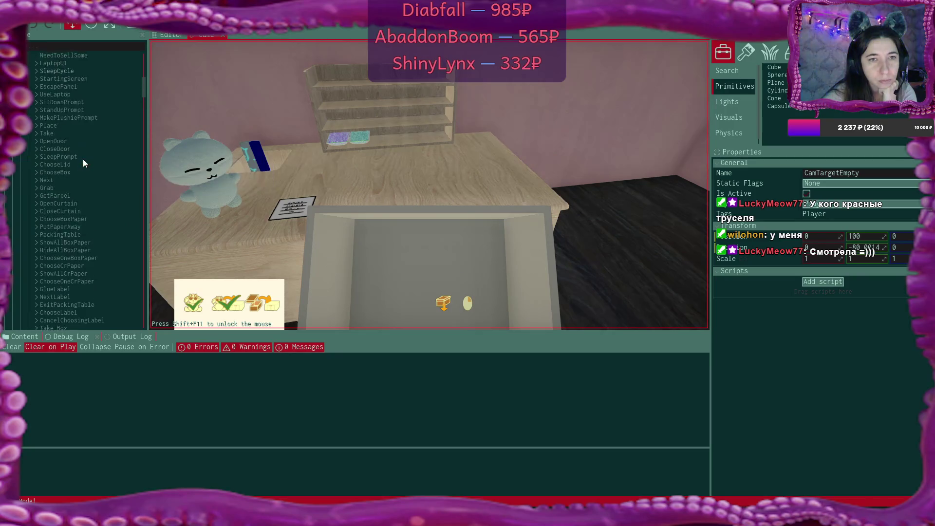
scroll(83, 159, "down", 14)
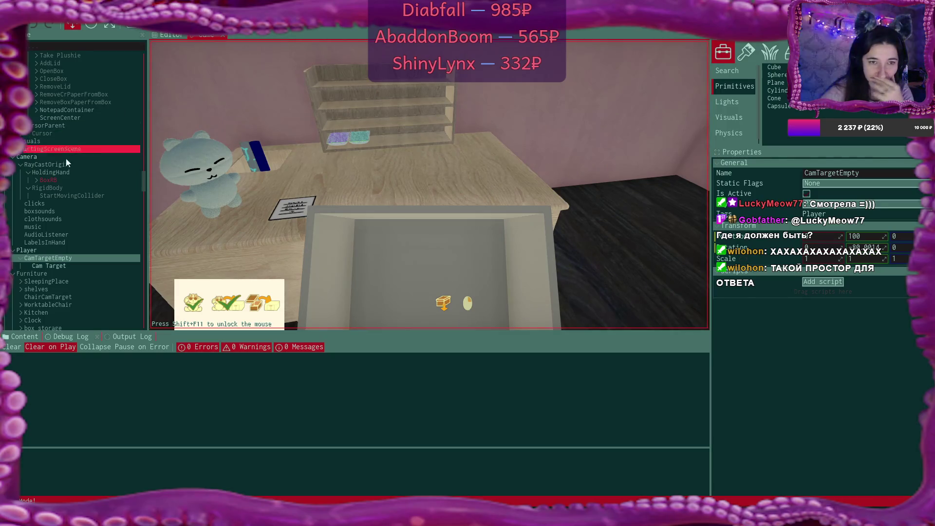
left_click(63, 180)
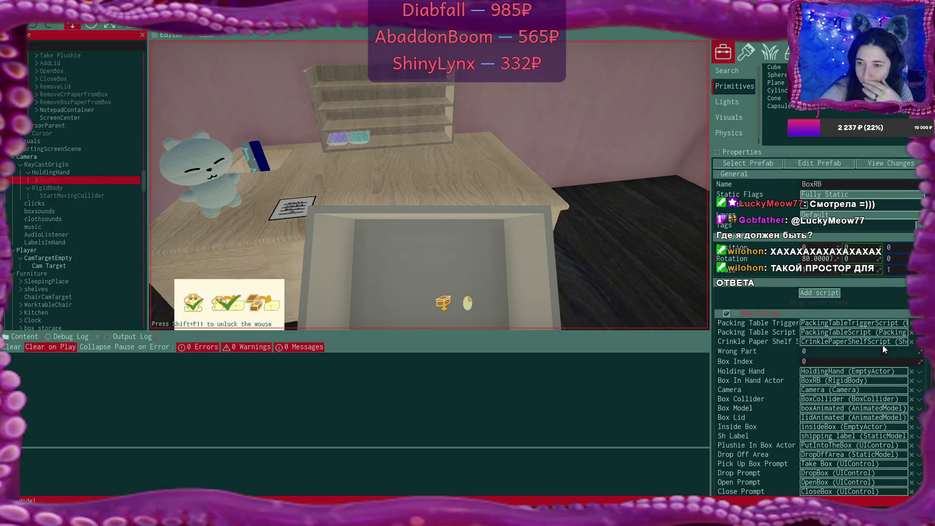
Scroll through BoxRB's Properties to inspect its script and rigid body settings.
scroll(882, 345, "down", 10)
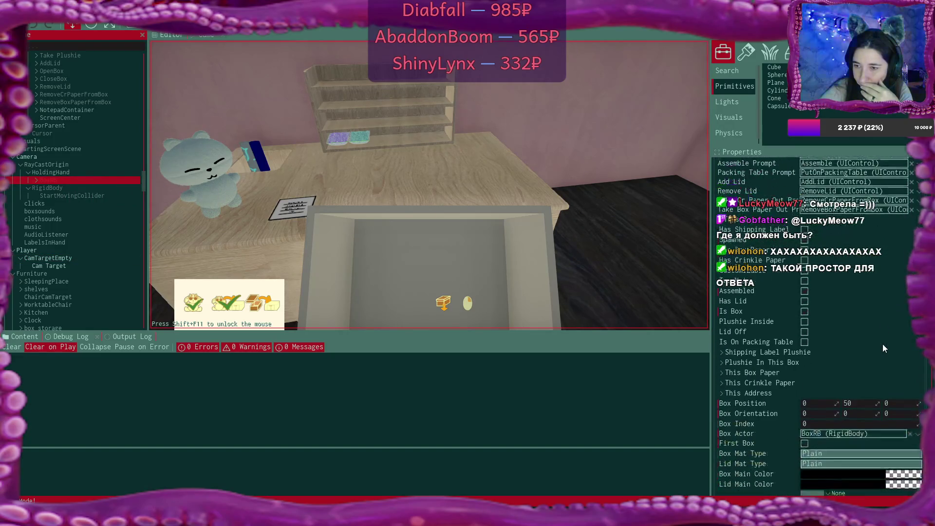
scroll(883, 344, "down", 8)
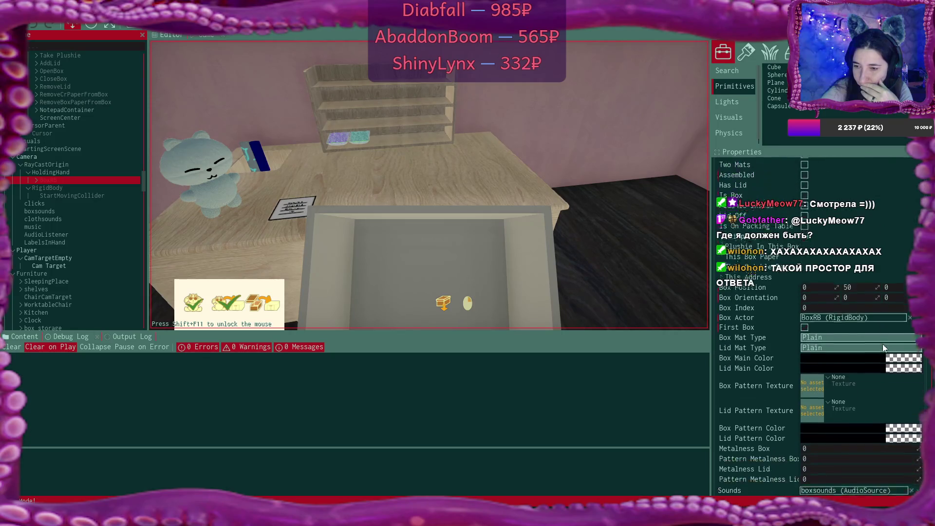
scroll(883, 344, "down", 8)
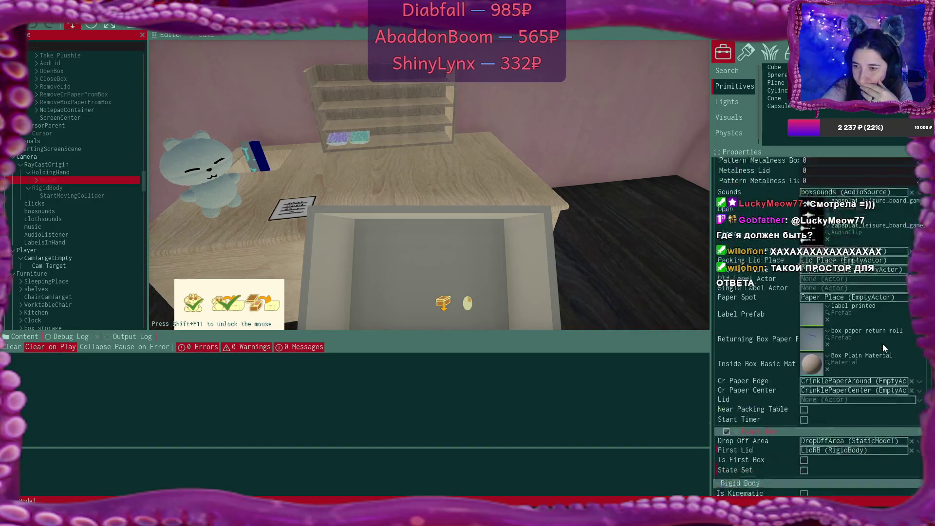
scroll(883, 343, "down", 1)
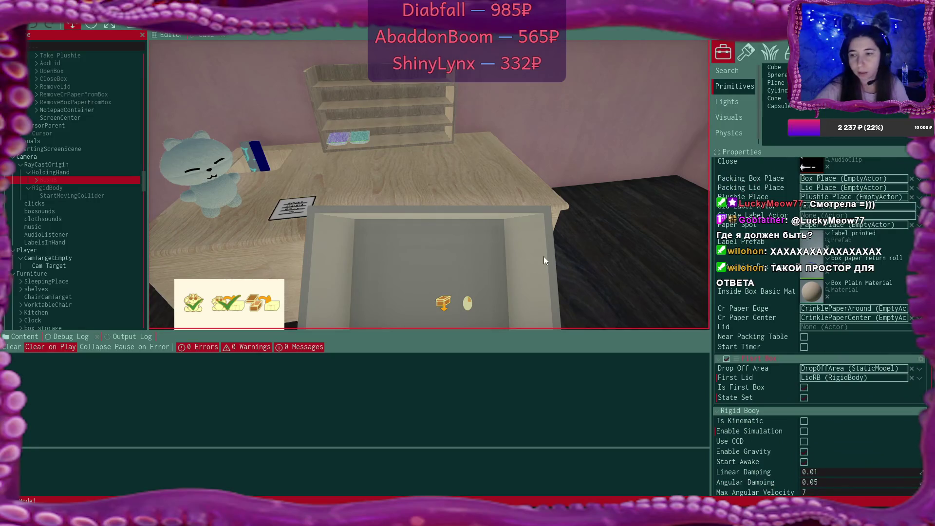
Refocus the Game view, look around, and send the game back to the main menu.
left_click(221, 53)
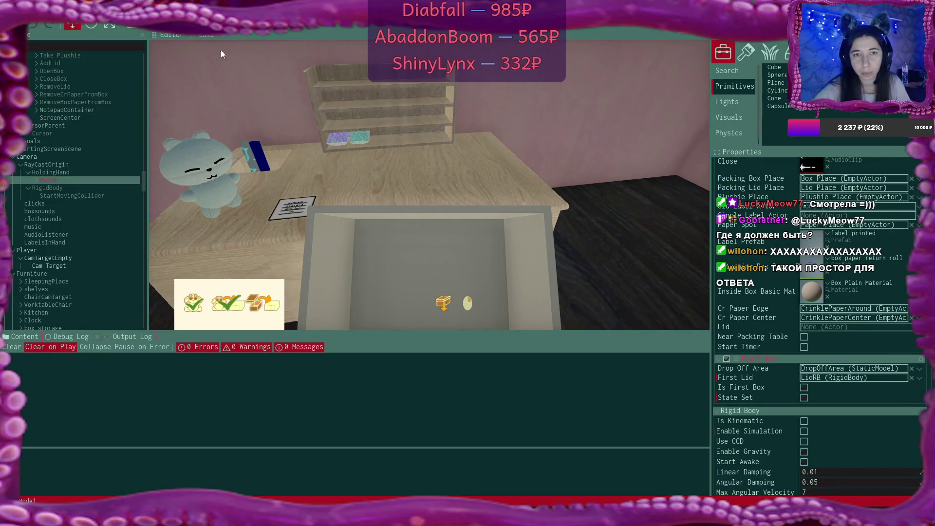
left_click(463, 260)
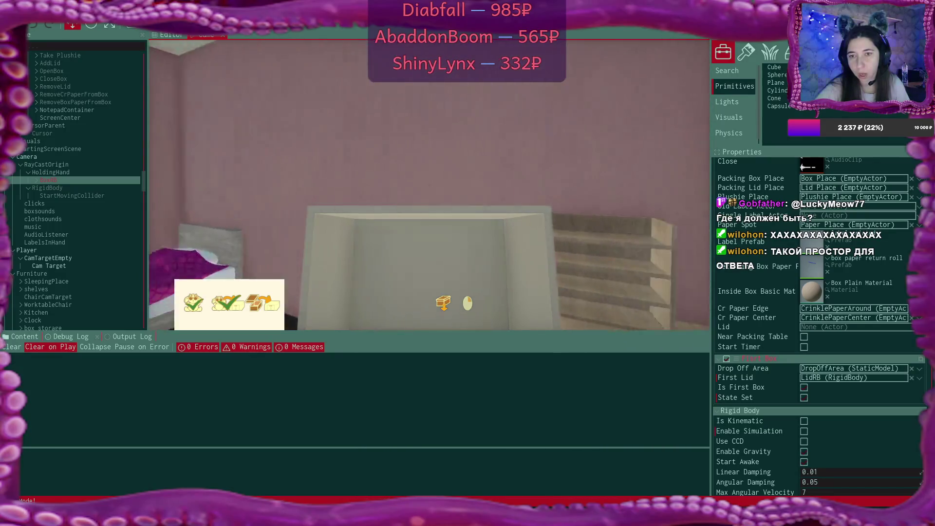
key("Escape")
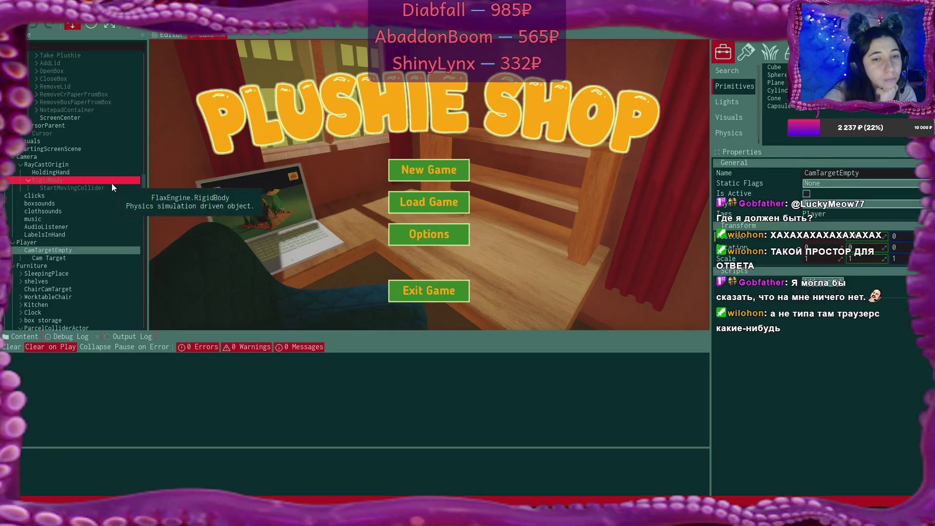
Glance at Worktable.cs, then in the scene editor select BoxCollider 0 beside the packing table.
mouse_move(487, 516)
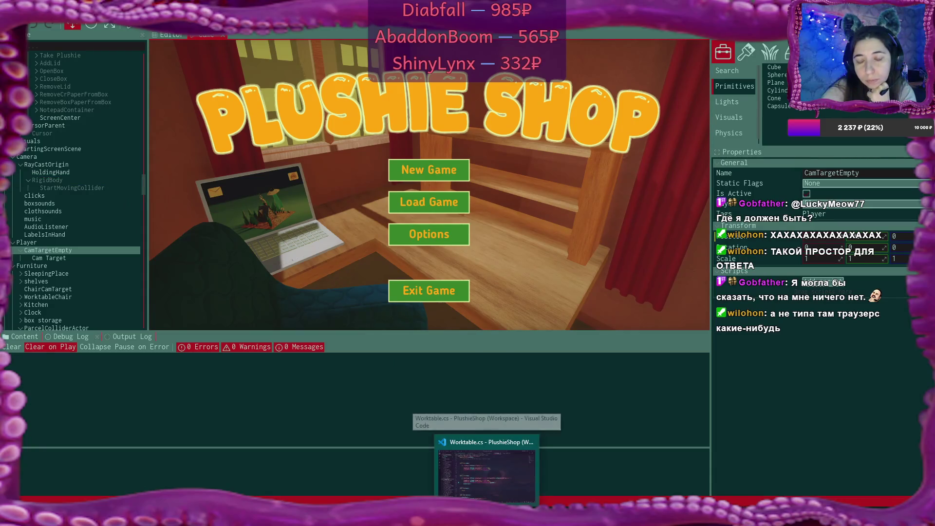
left_click(488, 468)
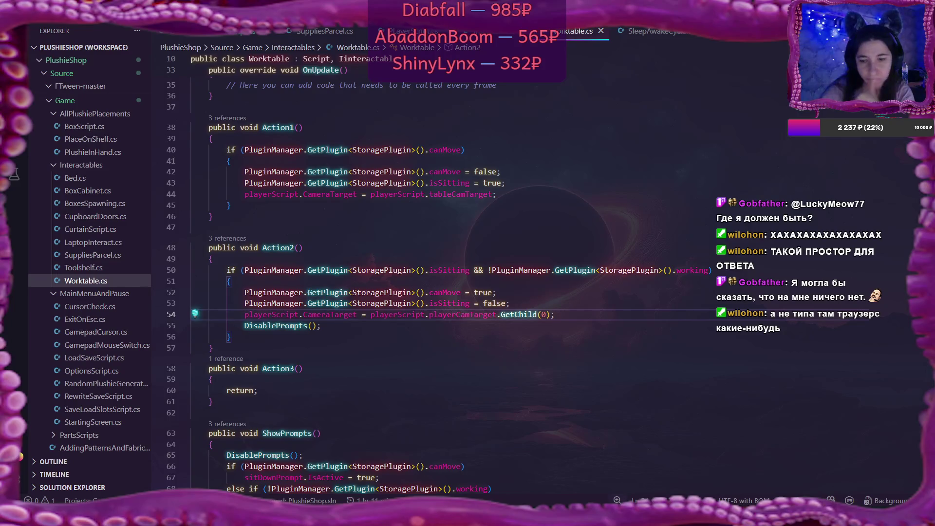
key("alt+Tab")
left_click(186, 36)
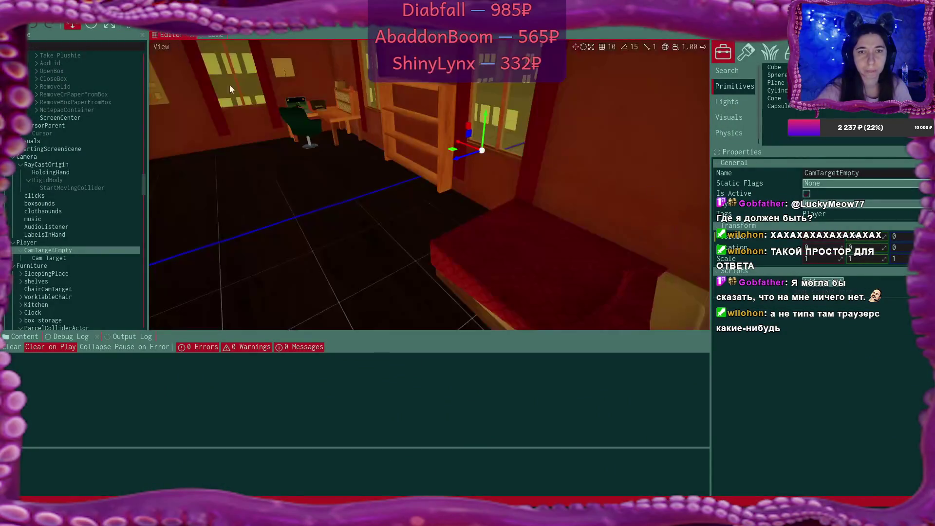
left_click_drag(359, 224, 358, 224)
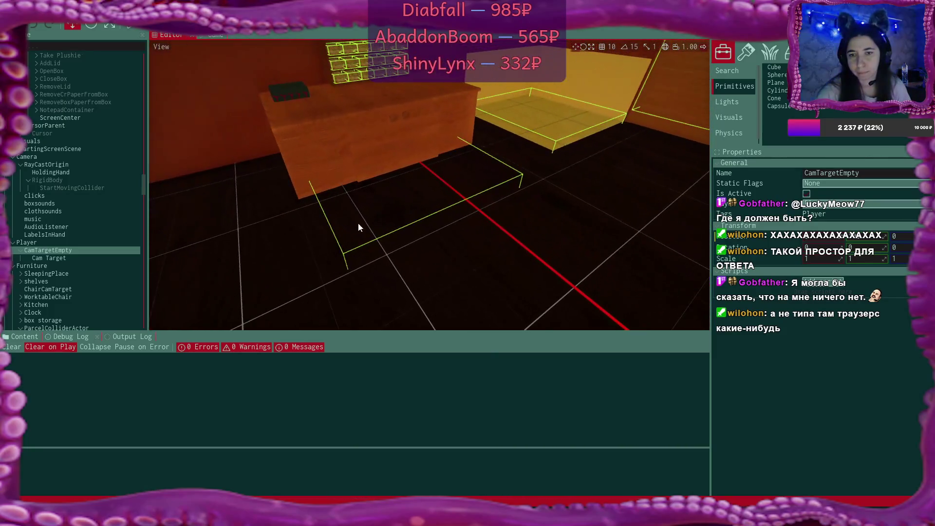
left_click(345, 255)
left_click_drag(469, 252, 470, 252)
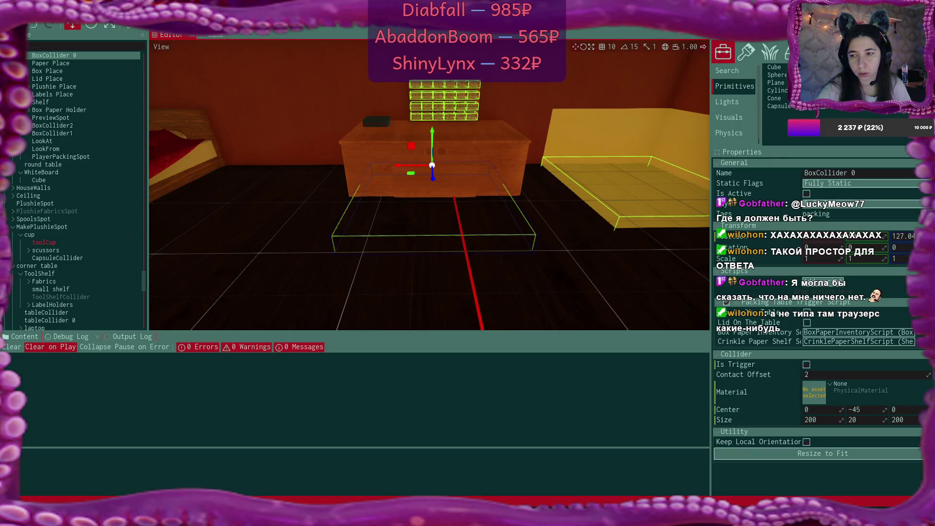
mouse_move(284, 77)
left_mouse_down()
mouse_move(258, 79)
mouse_move(284, 77)
left_mouse_up()
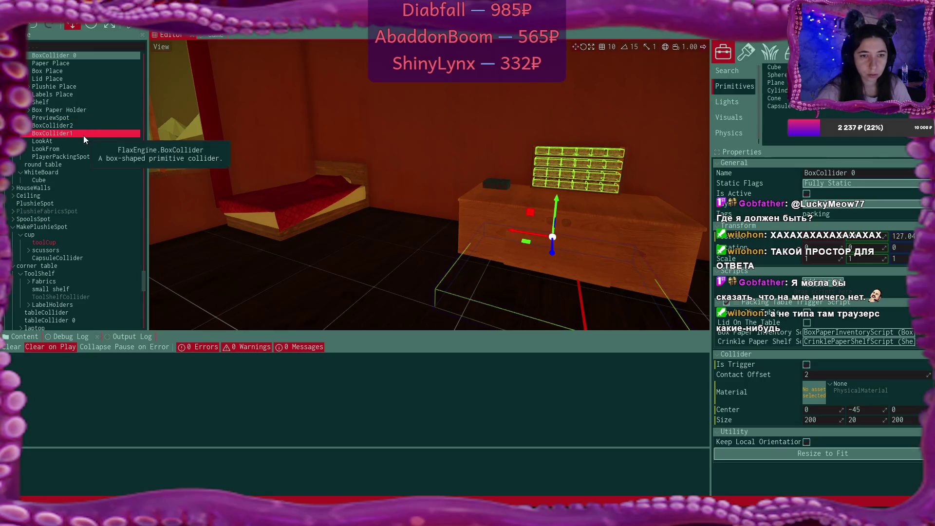
Scroll the Scene hierarchy up and select the Player actor.
scroll(83, 136, "down", 4)
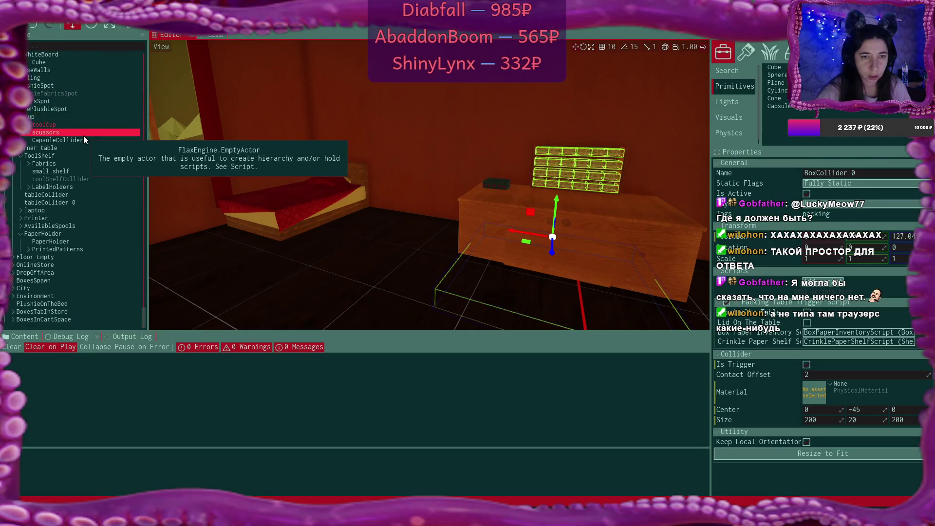
scroll(83, 136, "up", 2)
scroll(83, 135, "up", 10)
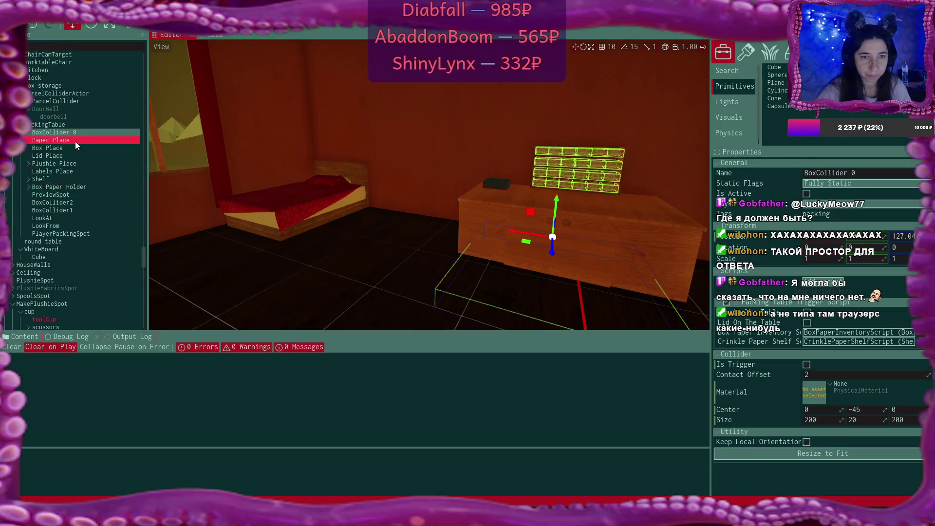
left_click(51, 129)
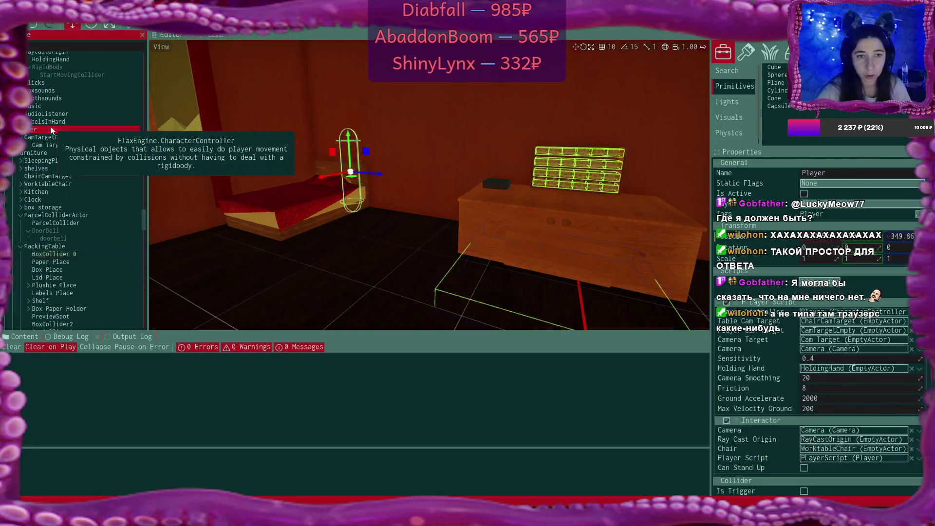
scroll(839, 357, "down", 1)
scroll(840, 352, "down", 4)
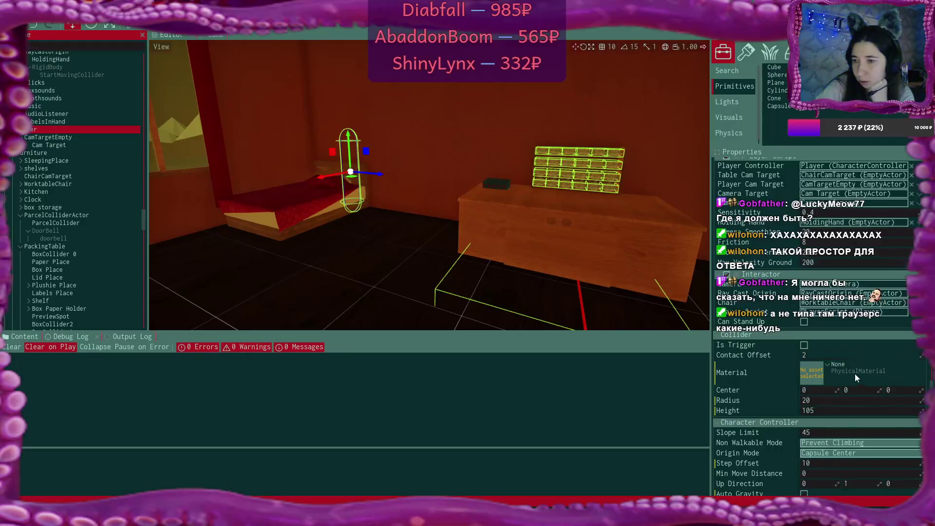
scroll(855, 373, "up", 1)
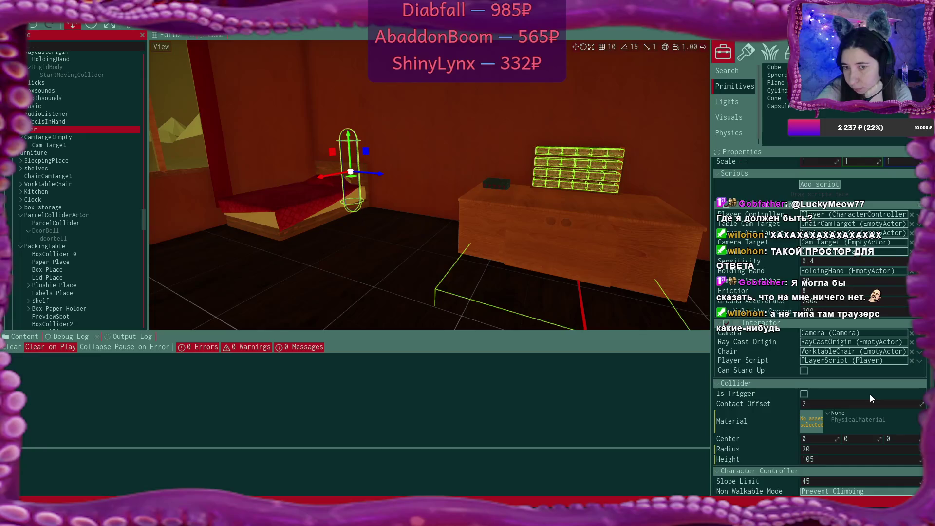
scroll(870, 394, "down", 3)
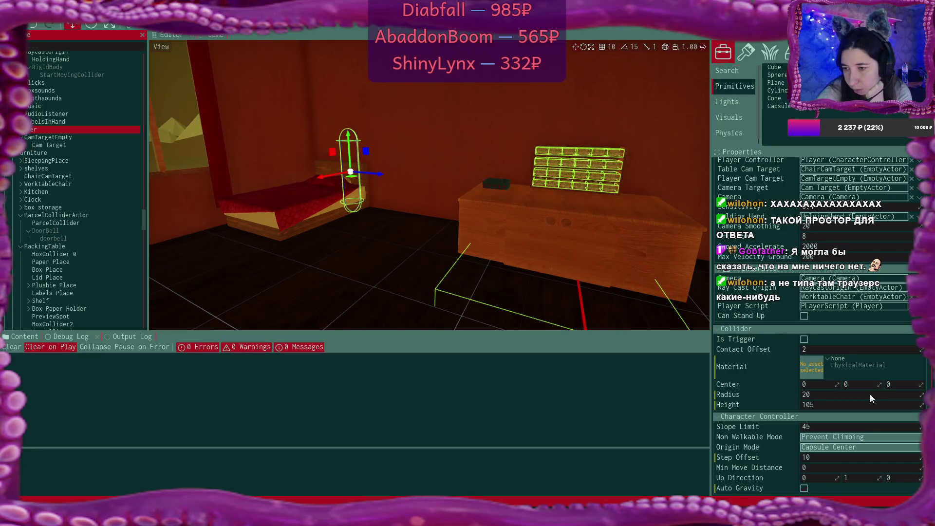
scroll(870, 394, "up", 5)
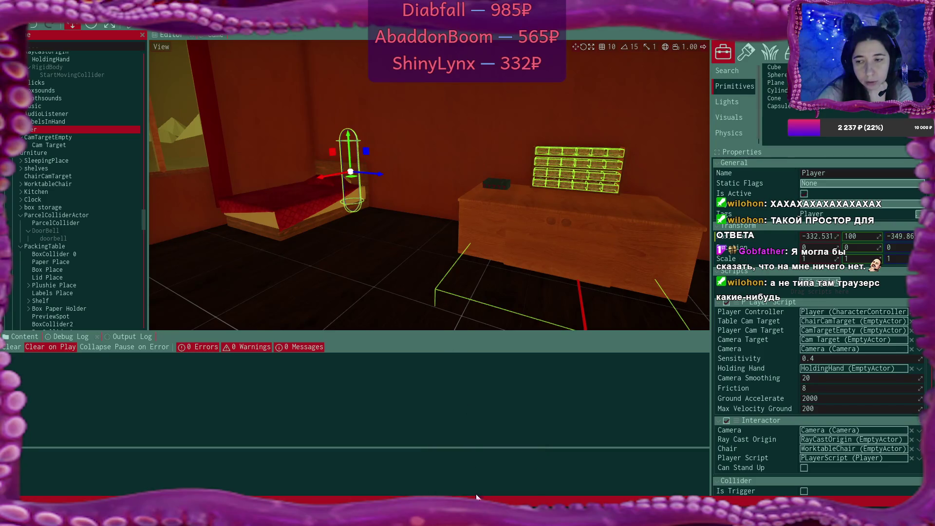
mouse_move(487, 517)
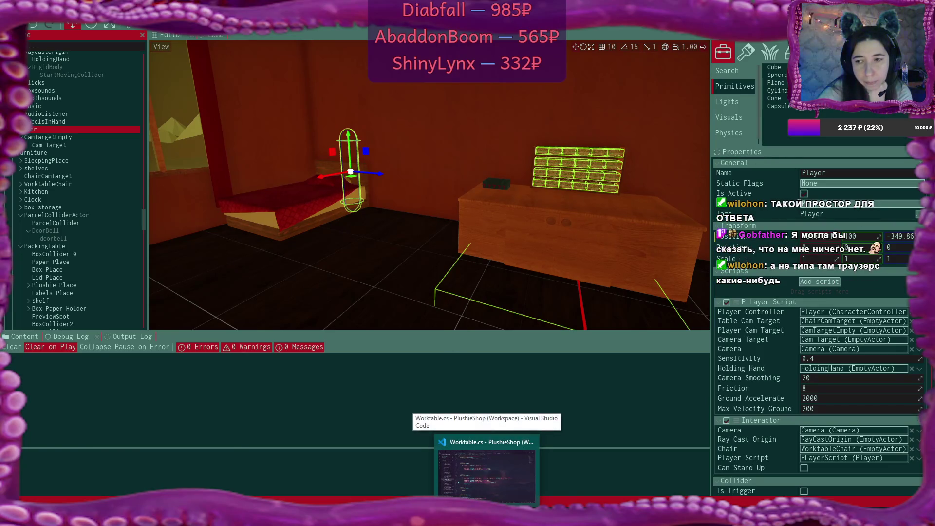
Bring up VS Code and open PackingTableTriggerScript.cs from the Explorer's Game scripts.
left_click(492, 464)
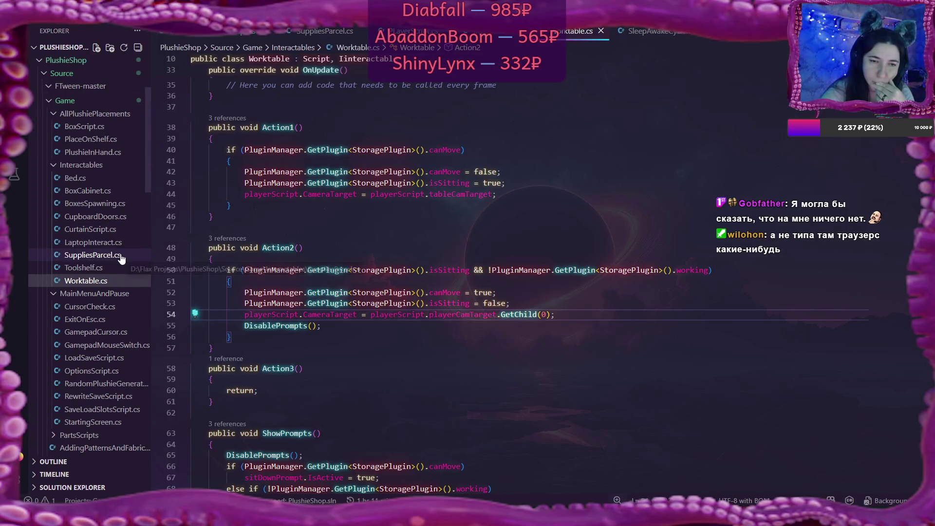
scroll(121, 258, "down", 3)
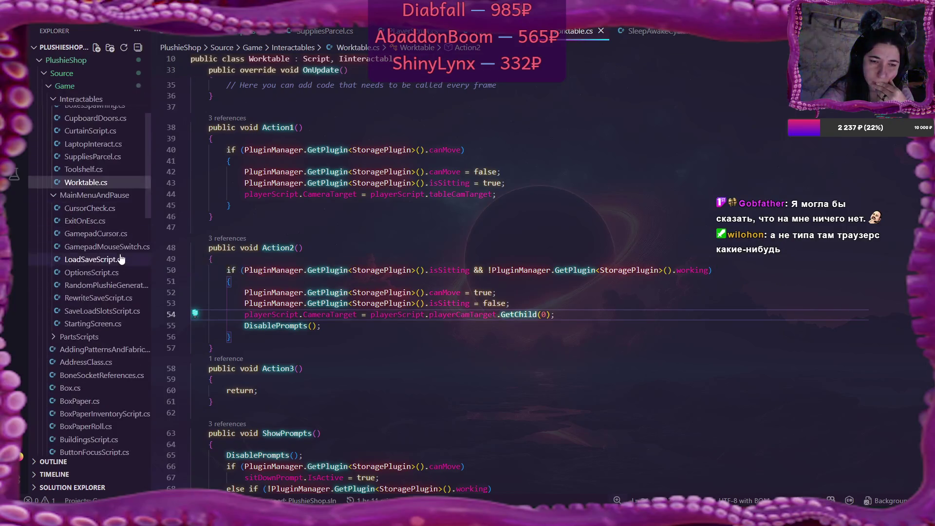
scroll(121, 259, "down", 2)
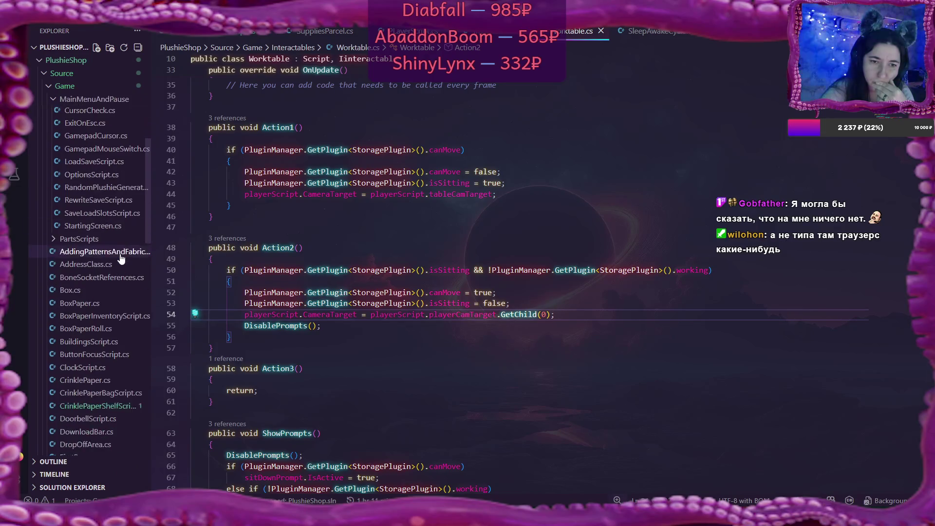
scroll(121, 259, "down", 3)
scroll(121, 259, "down", 6)
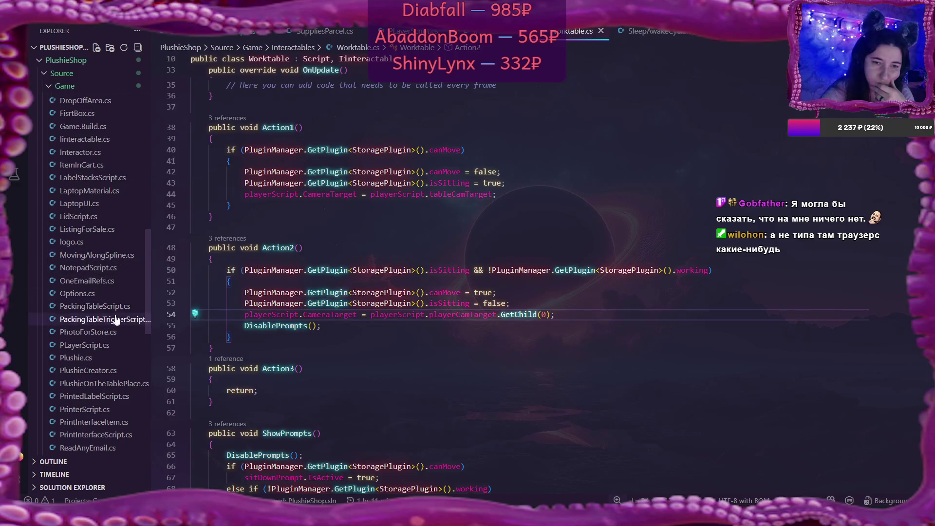
left_click(117, 320)
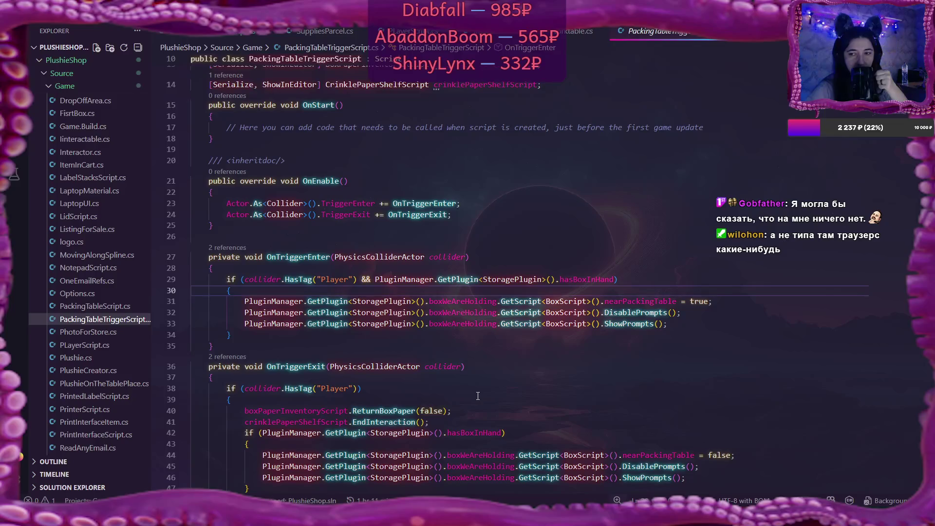
mouse_move(692, 300)
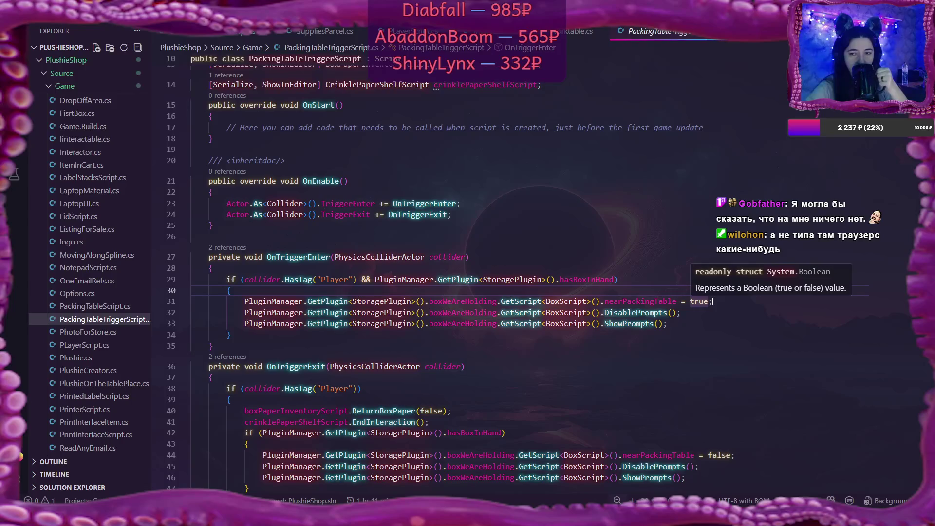
Add Debug.Log("near packing table"); after line 31, then switch back to Flax.
left_click(712, 302)
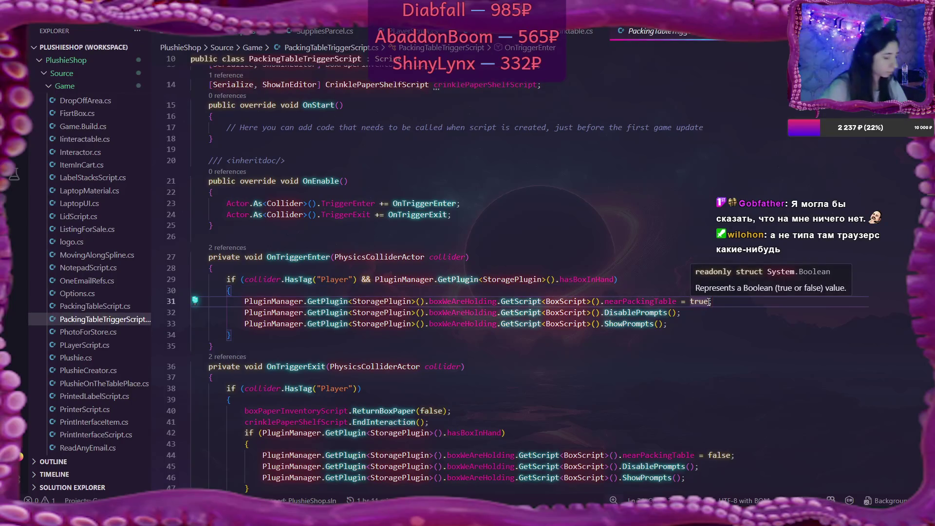
key("Return")
type("De")
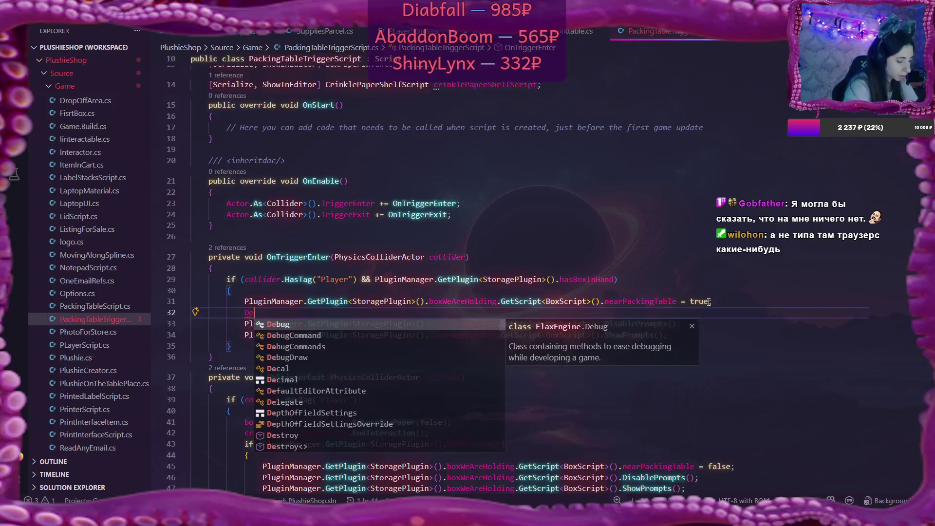
type("bug")
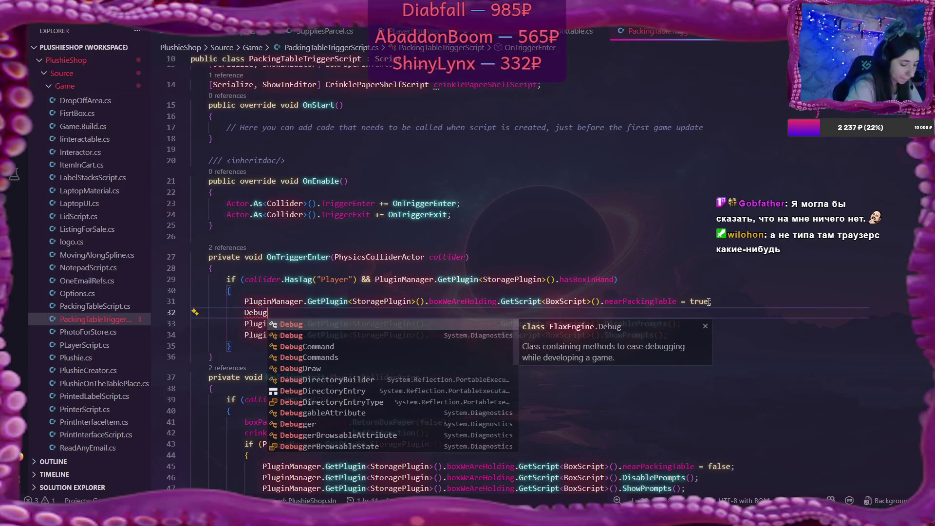
type(".Log(")
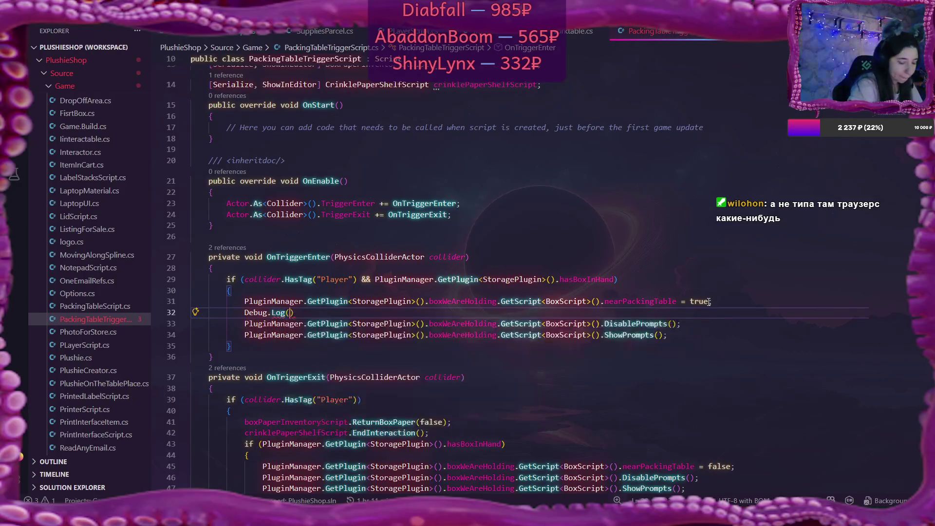
key("Escape")
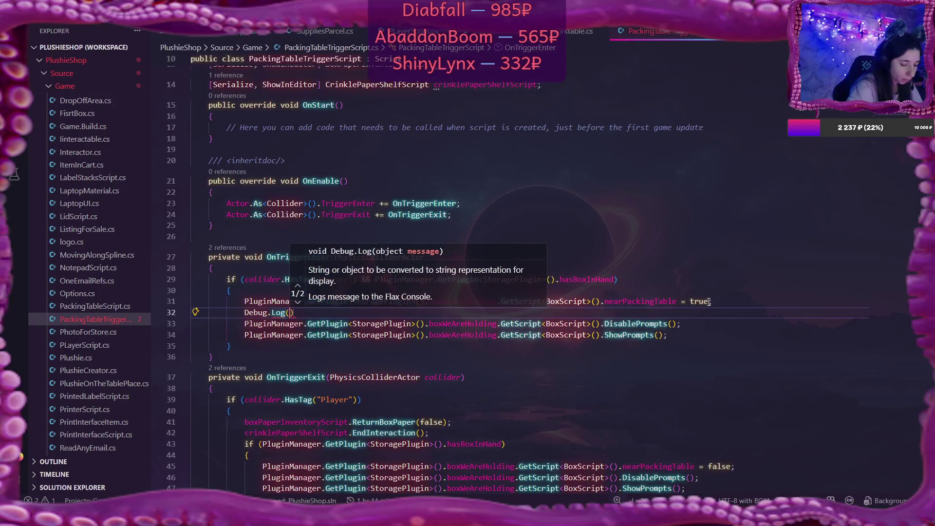
type("\"")
type("near pack")
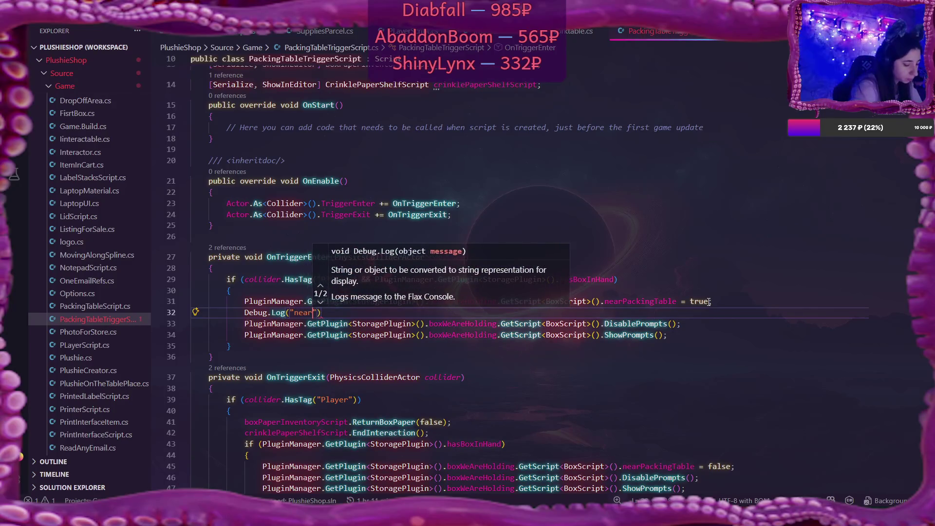
type("ing table\")")
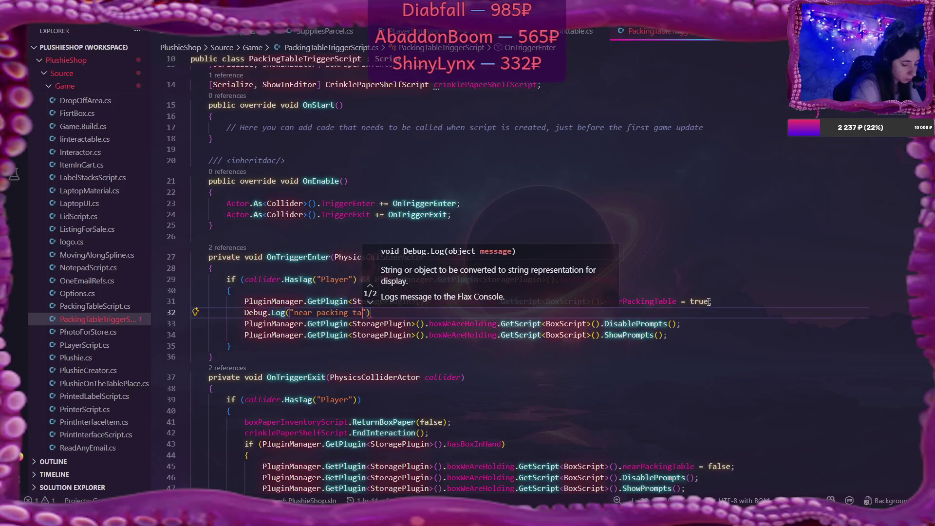
type(";")
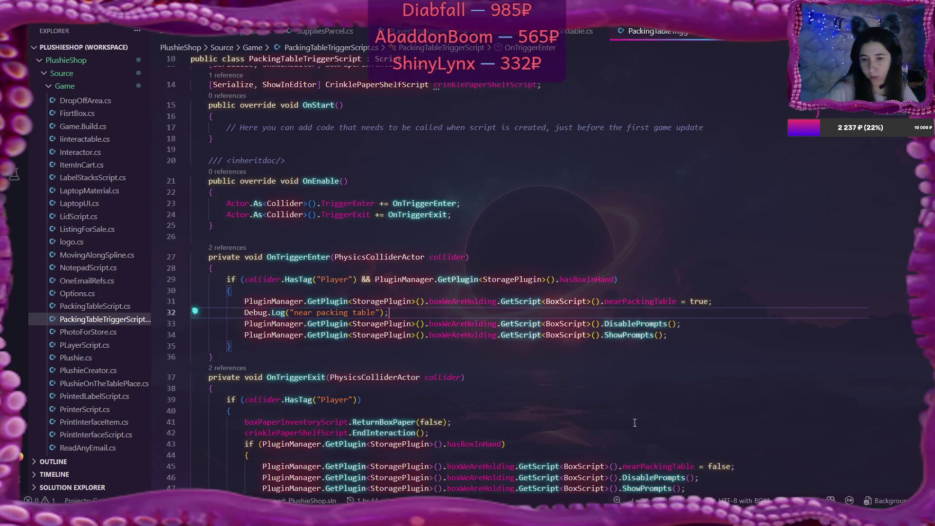
scroll(501, 344, "down", 2)
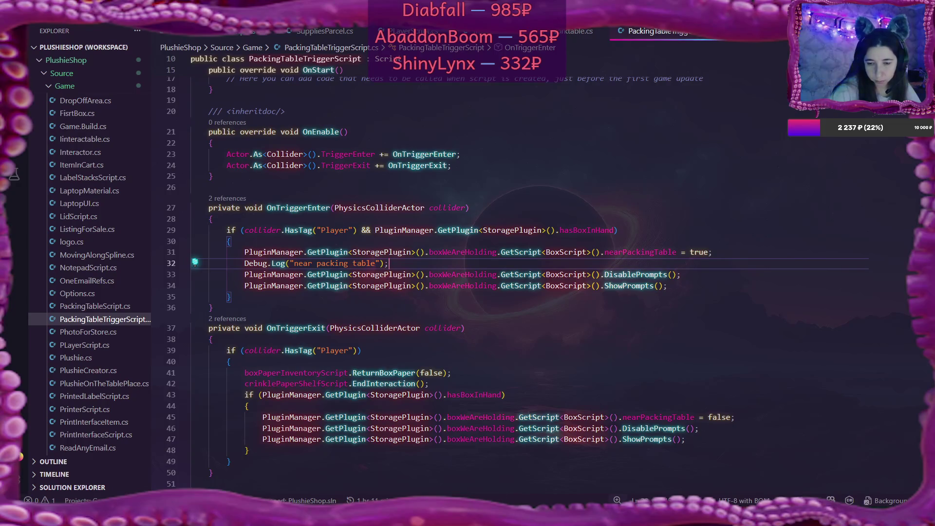
key("alt+Tab")
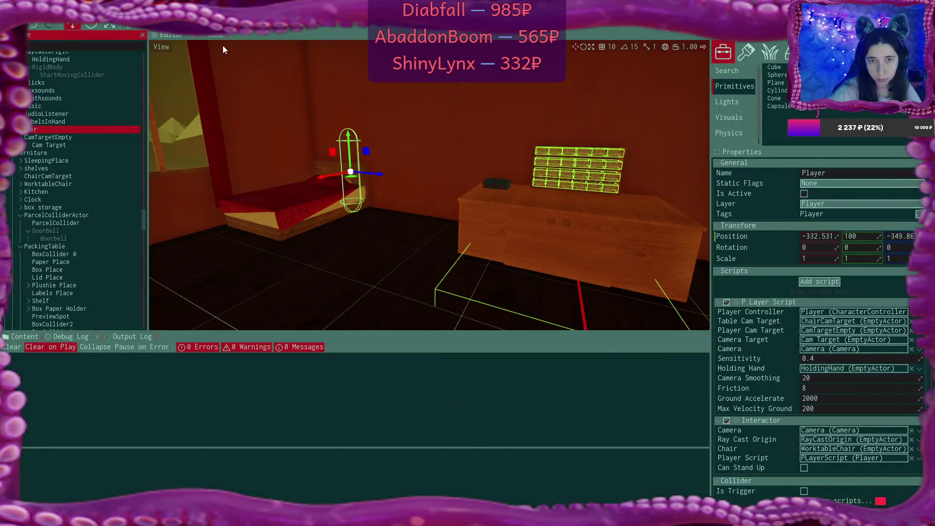
Undock the Game view into its own window and start a new game over the existing save.
mouse_move(215, 34)
left_mouse_down()
mouse_move(414, 214)
mouse_move(484, 204)
mouse_move(486, 231)
left_mouse_up()
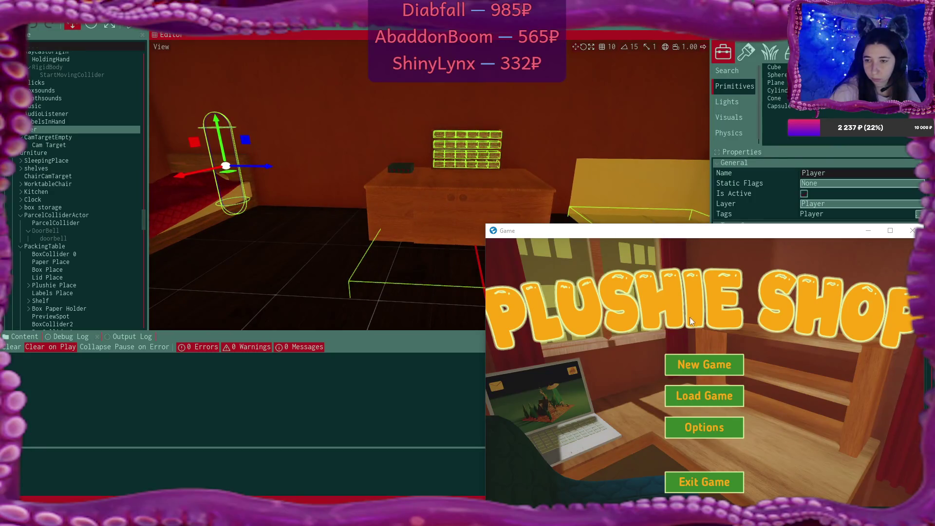
left_click(712, 362)
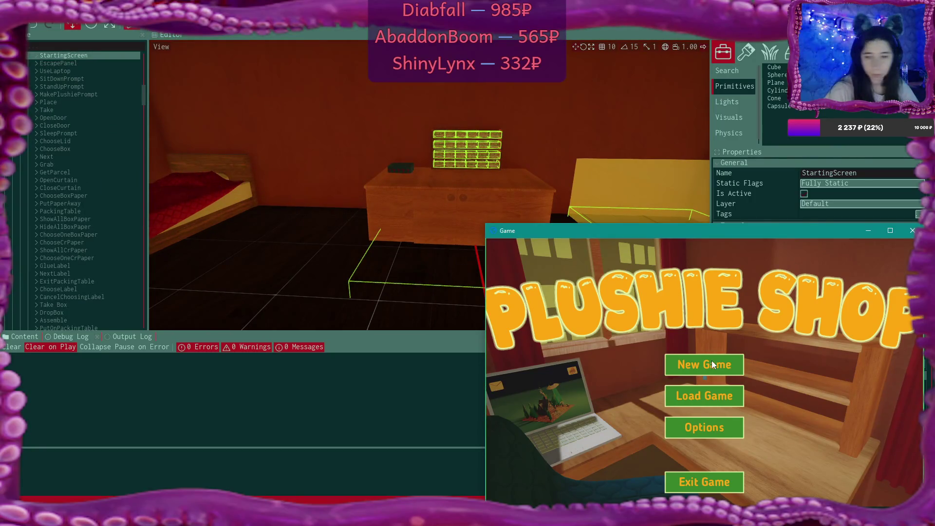
left_click(712, 364)
left_click(713, 364)
left_click(652, 429)
Show physics colliders in the scene view and focus on the box cabinet.
left_click(161, 46)
mouse_move(218, 81)
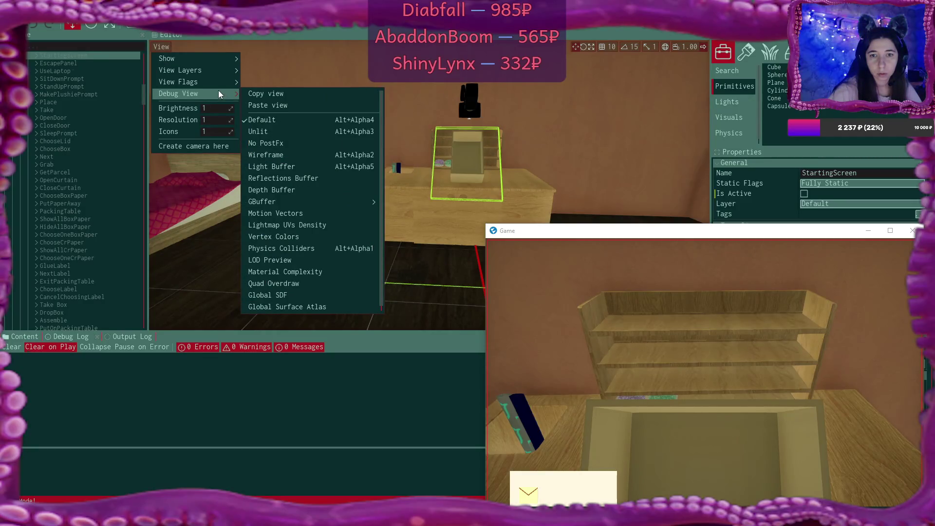
left_click(277, 248)
left_click(420, 227)
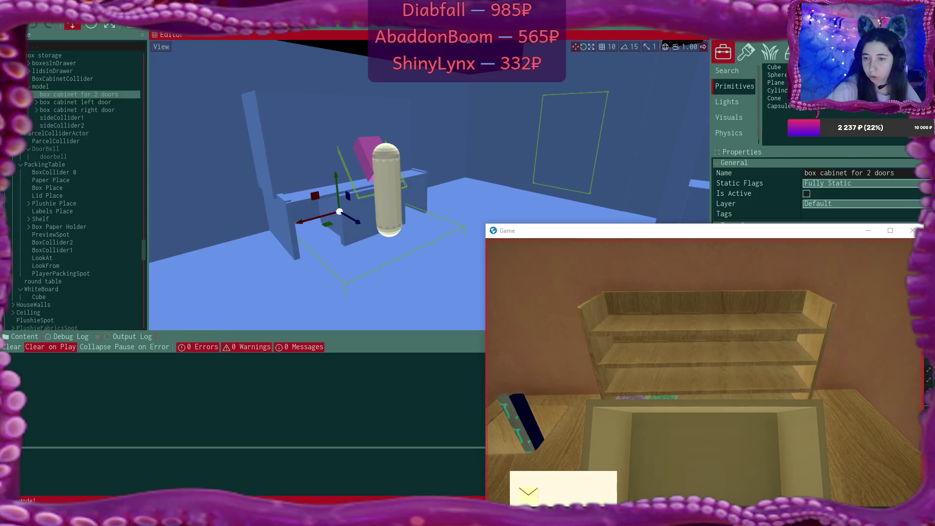
Look down at the work table, walk toward the wooden box, then stop the play-test.
left_click(714, 381)
left_click(726, 372)
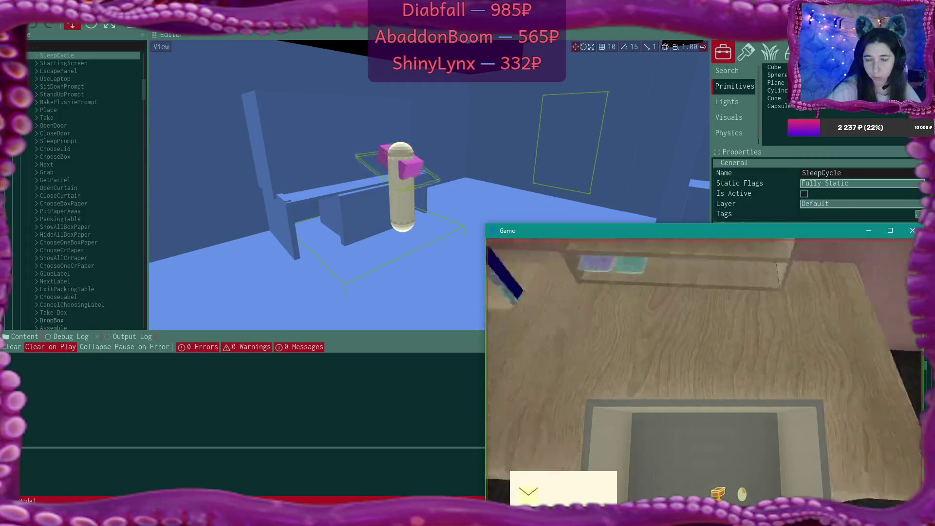
key("w")
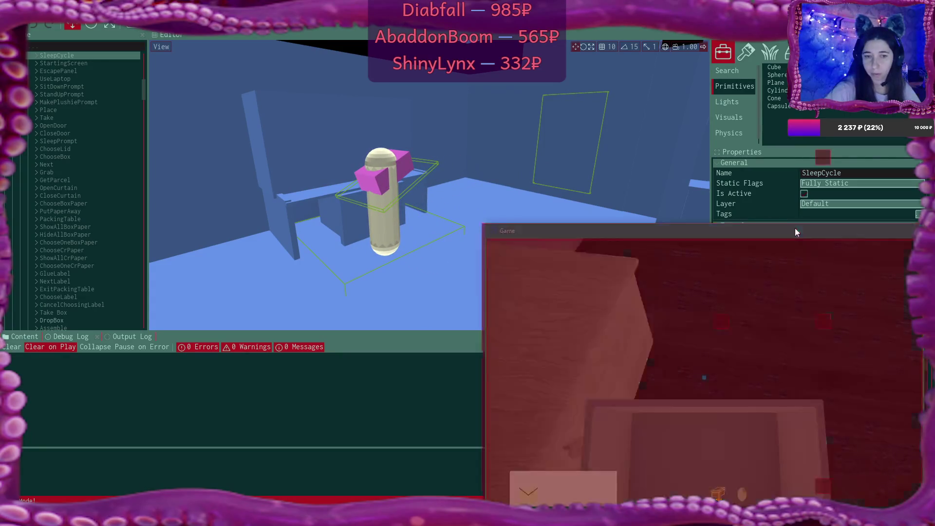
key("F5")
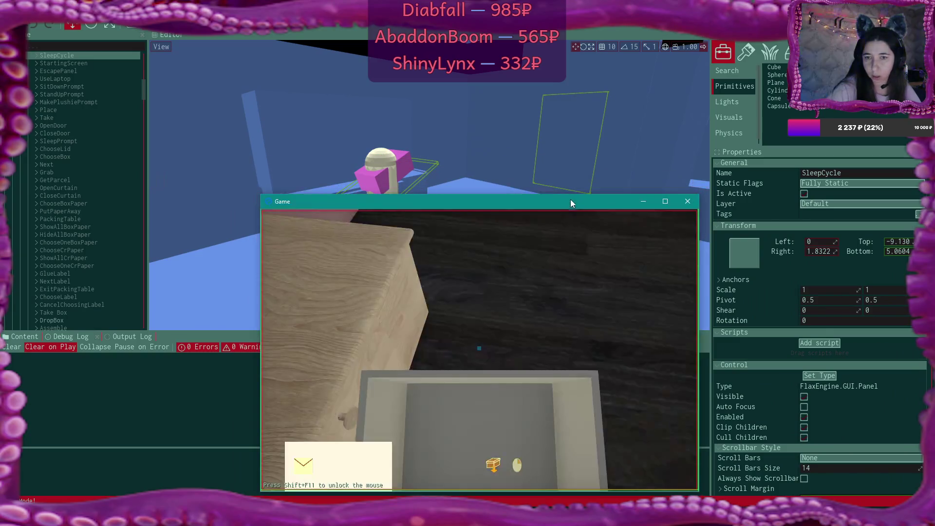
Browse the Scene tree, selecting AudioListener, Player, Clock and DoorBell in turn.
scroll(867, 255, "down", 5)
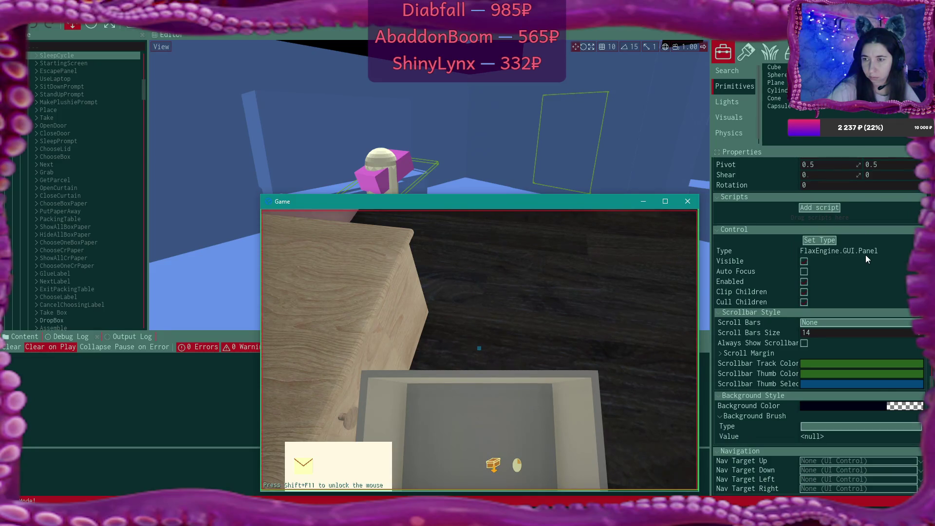
scroll(866, 255, "up", 3)
scroll(867, 255, "down", 3)
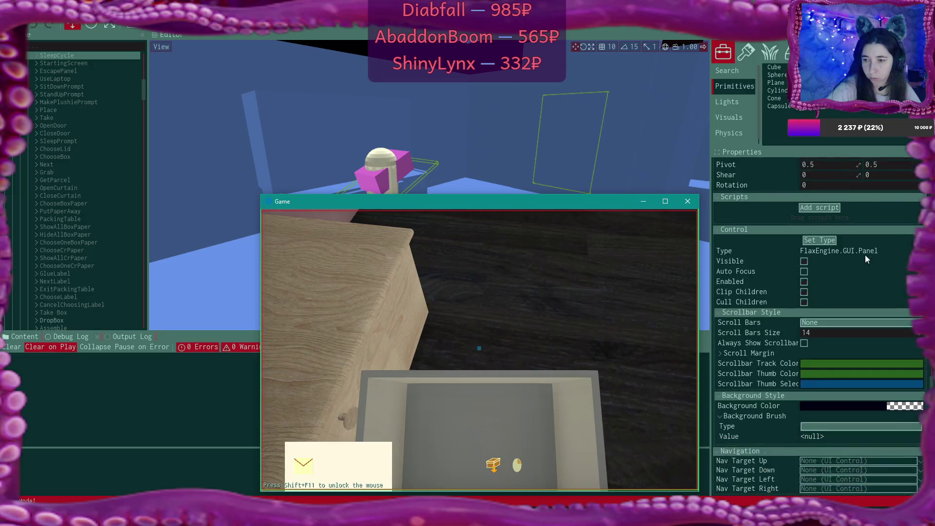
left_click(54, 163)
scroll(54, 163, "down", 5)
scroll(54, 163, "down", 10)
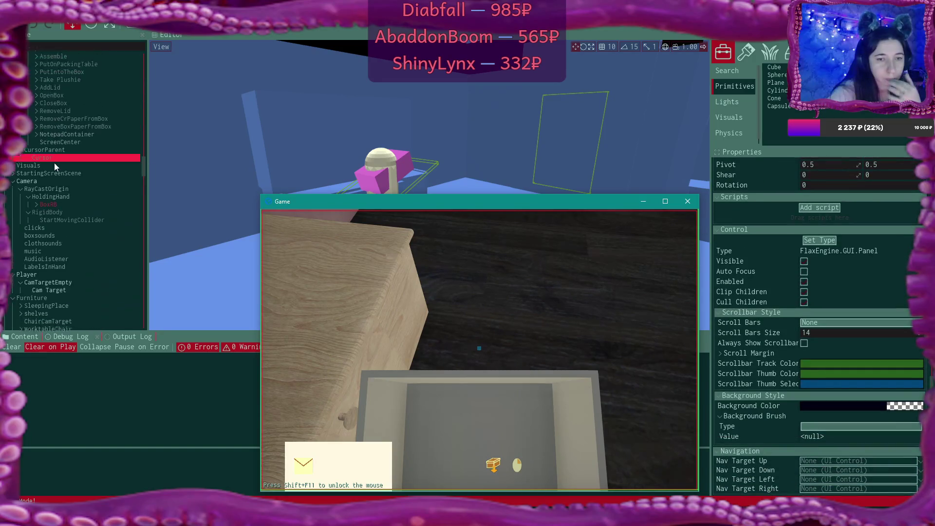
left_click(55, 163)
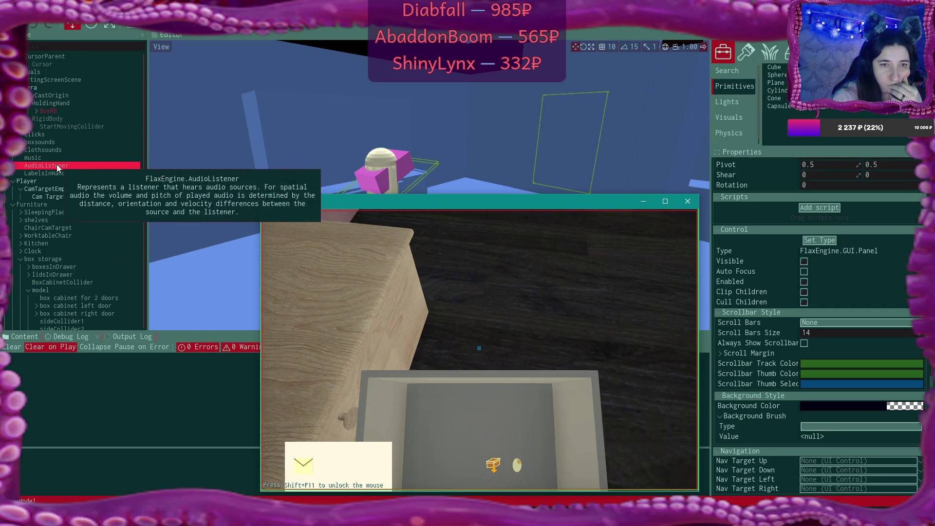
left_click(78, 180)
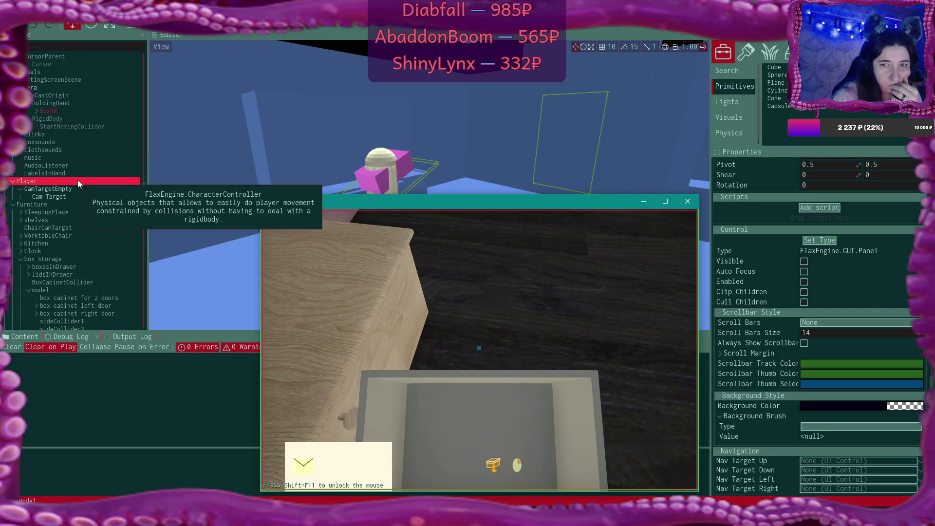
scroll(78, 180, "down", 3)
left_click(78, 180)
scroll(77, 180, "down", 4)
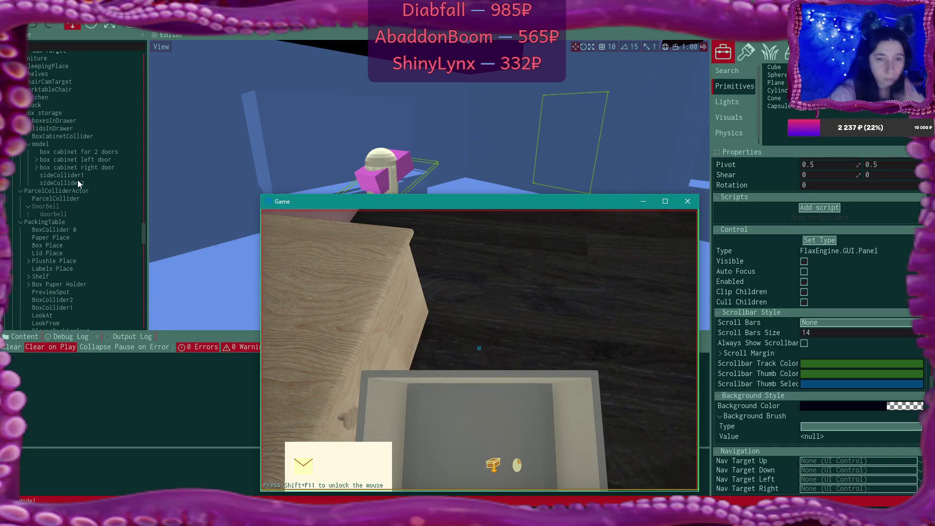
left_click(77, 181)
Go through the packing table's child actors such as BoxCollider1, then select PackingTable.
left_click(86, 260)
left_click(85, 291)
left_click(84, 299)
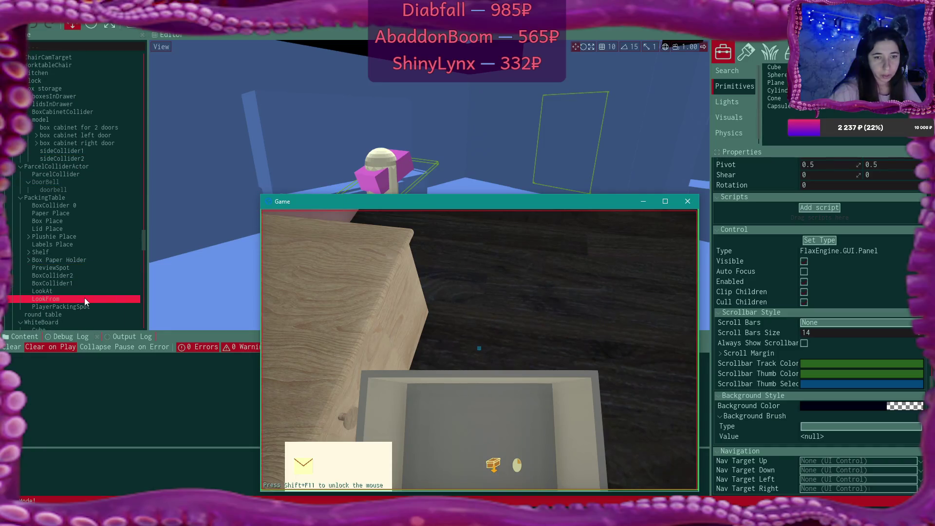
left_click(84, 283)
left_click(83, 268)
left_click(78, 190)
left_click(78, 198)
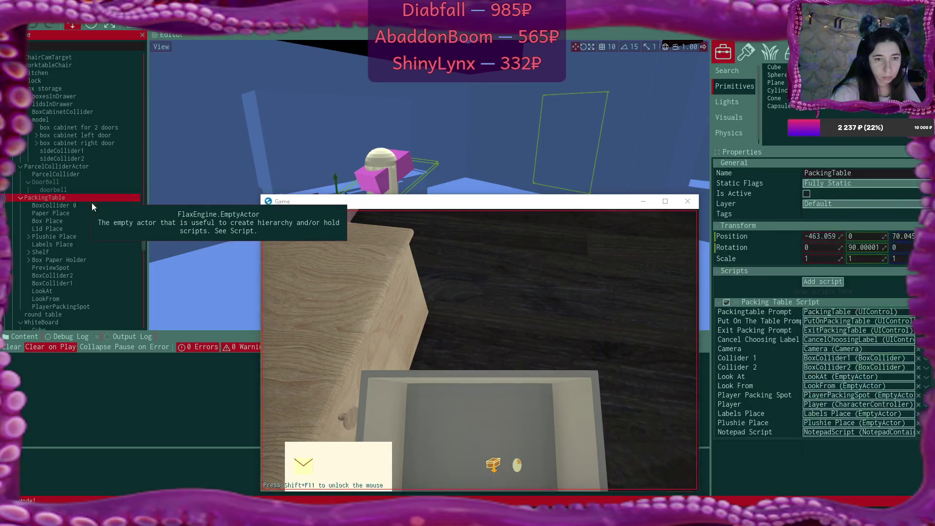
Frame the packing table with F and select its BoxCollider 0 to view the trigger script.
key("f")
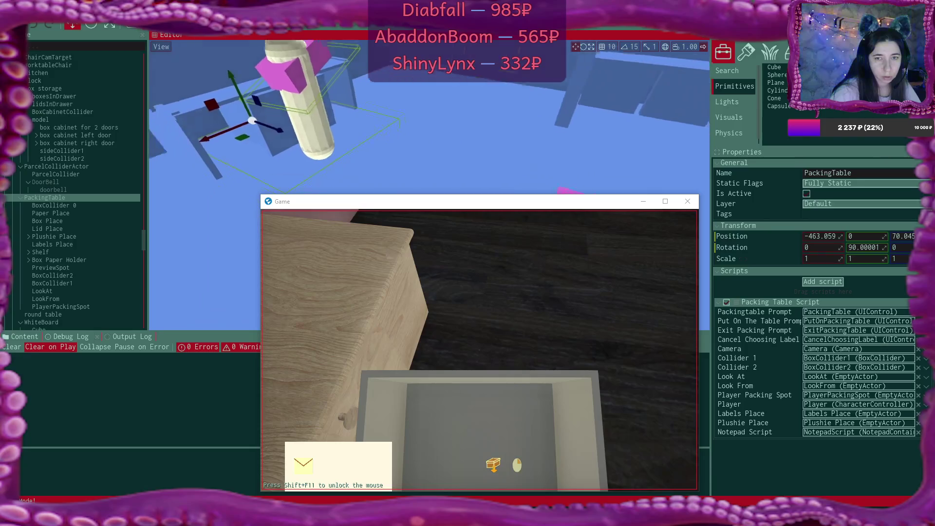
left_click(312, 154)
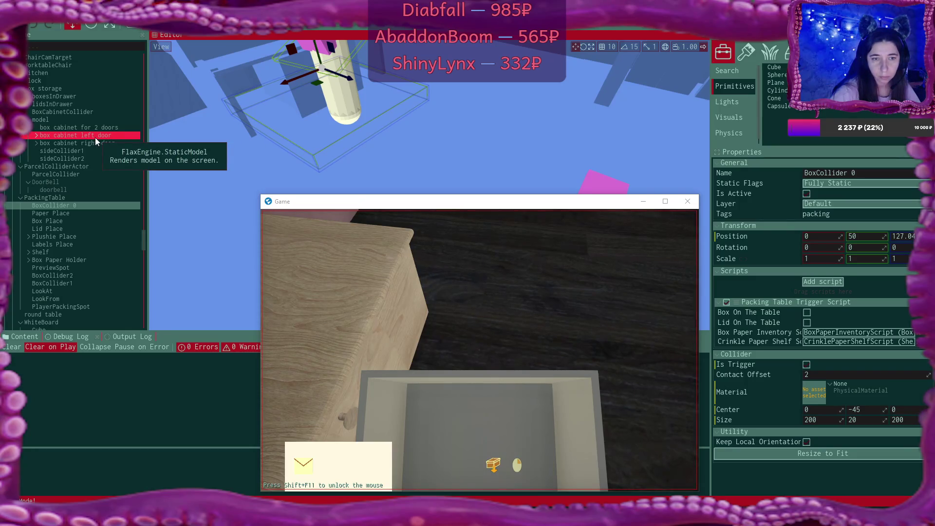
scroll(95, 138, "up", 6)
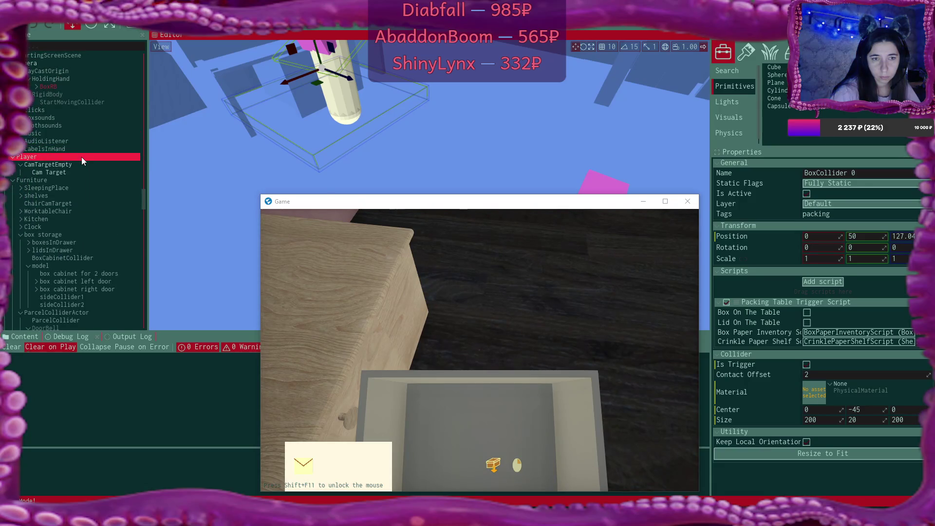
Select Player and review its capsule collider with radius 20 and height 105.
left_click(81, 157)
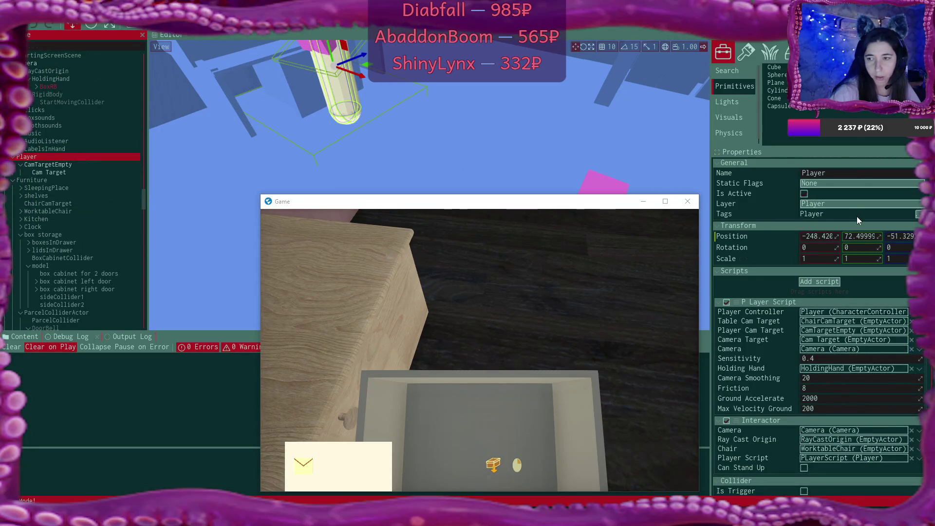
scroll(857, 216, "down", 5)
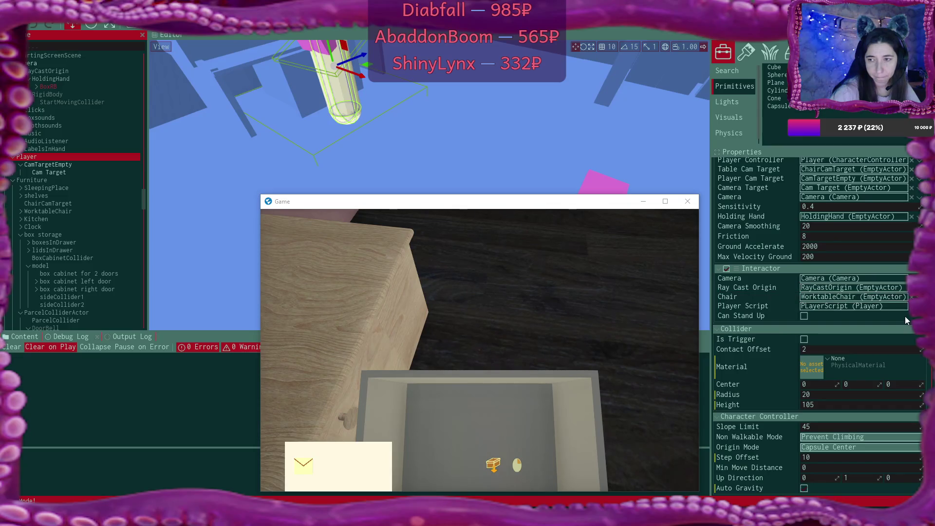
scroll(905, 317, "up", 3)
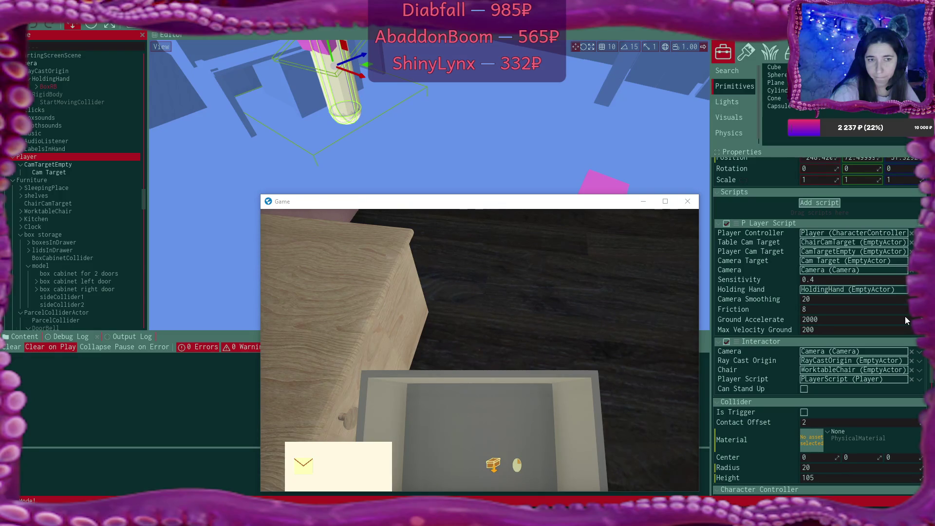
scroll(905, 320, "down", 3)
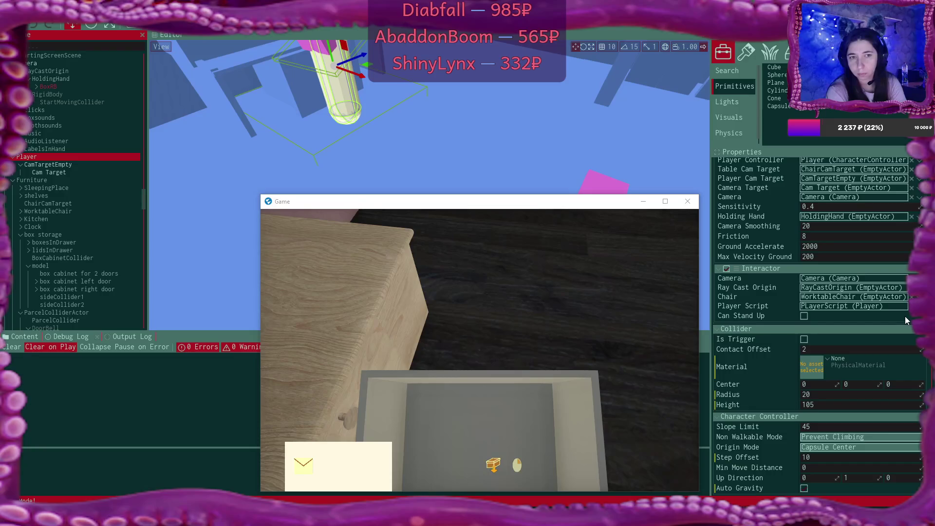
scroll(905, 316, "up", 5)
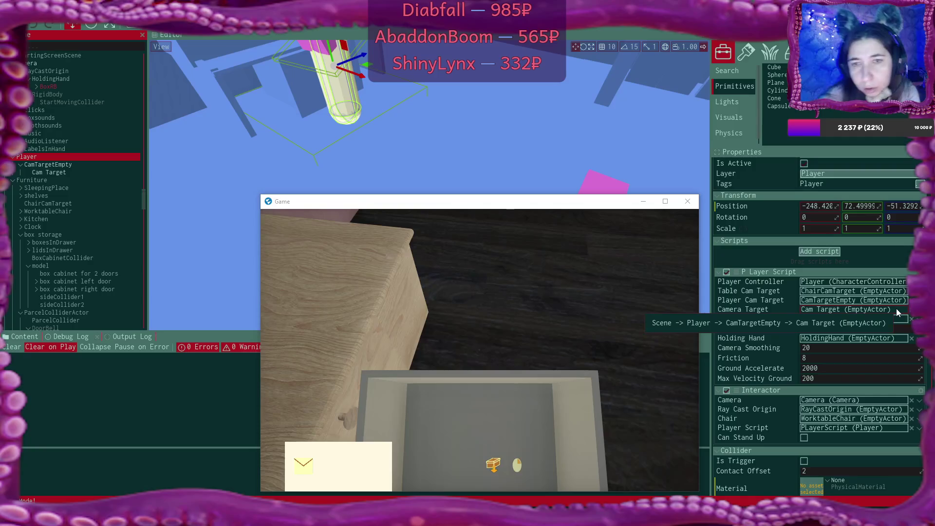
scroll(896, 311, "up", 1)
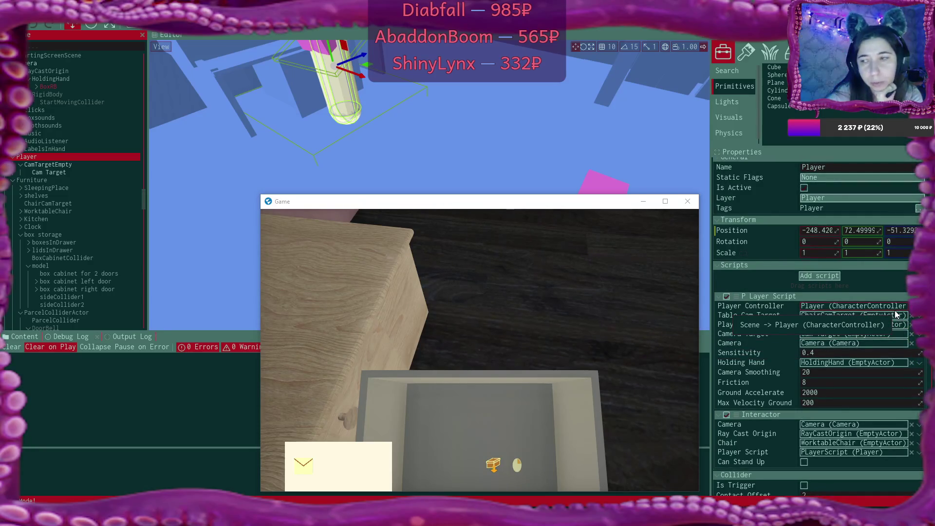
Inspect the Player capsule in the scene view and select its Position Y field.
left_click(480, 341)
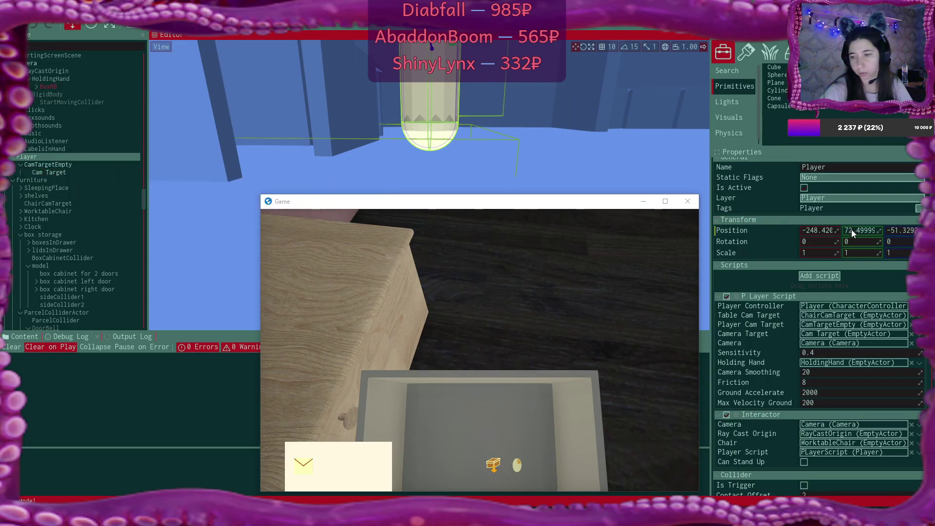
scroll(851, 234, "down", 2)
scroll(852, 232, "down", 4)
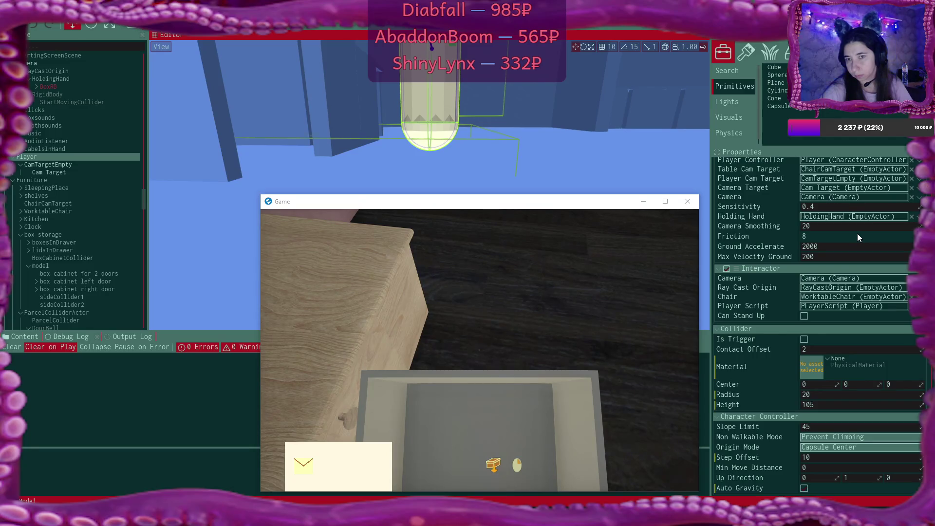
scroll(857, 233, "up", 5)
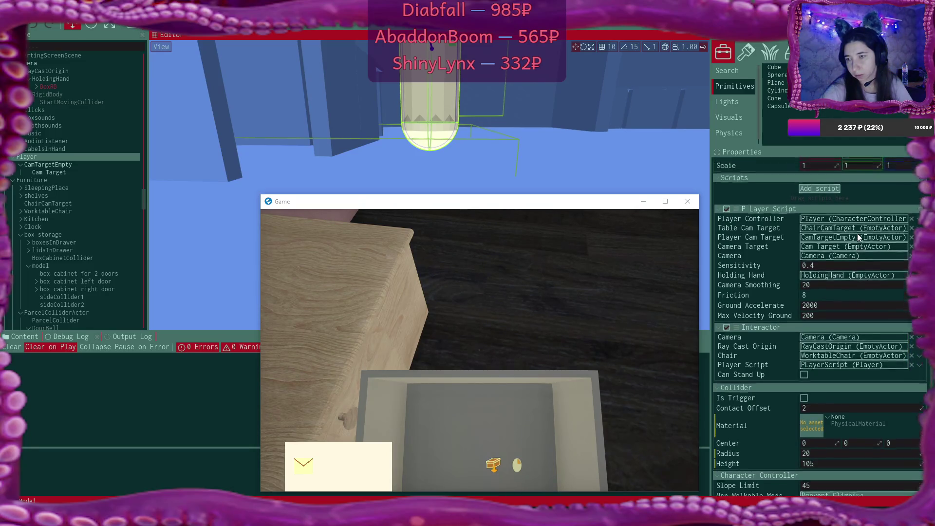
scroll(858, 234, "up", 1)
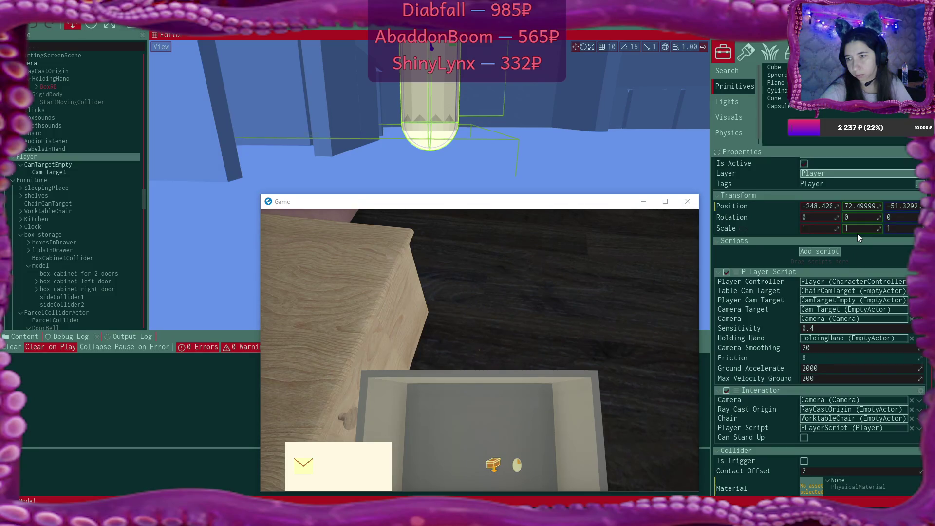
left_click(876, 206)
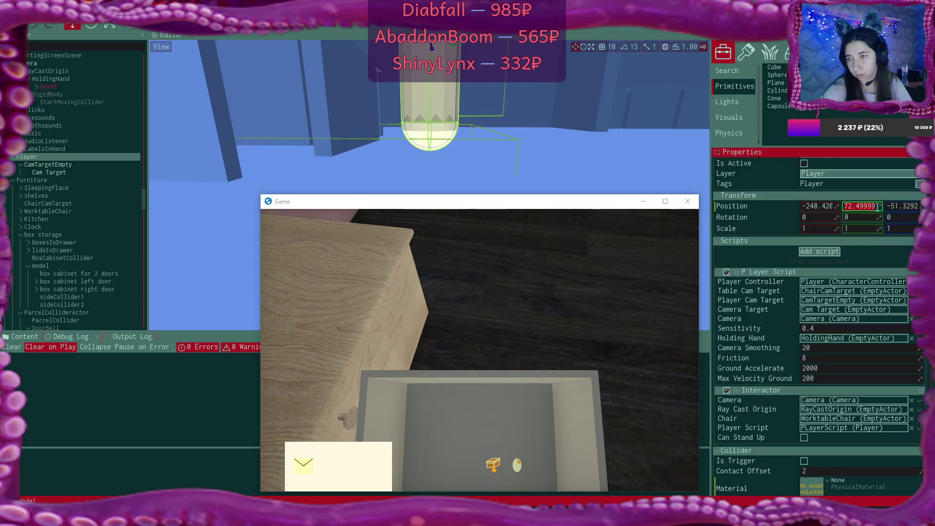
Set the Player's Y position to 65, then change it to 72.
type("65")
key("Return")
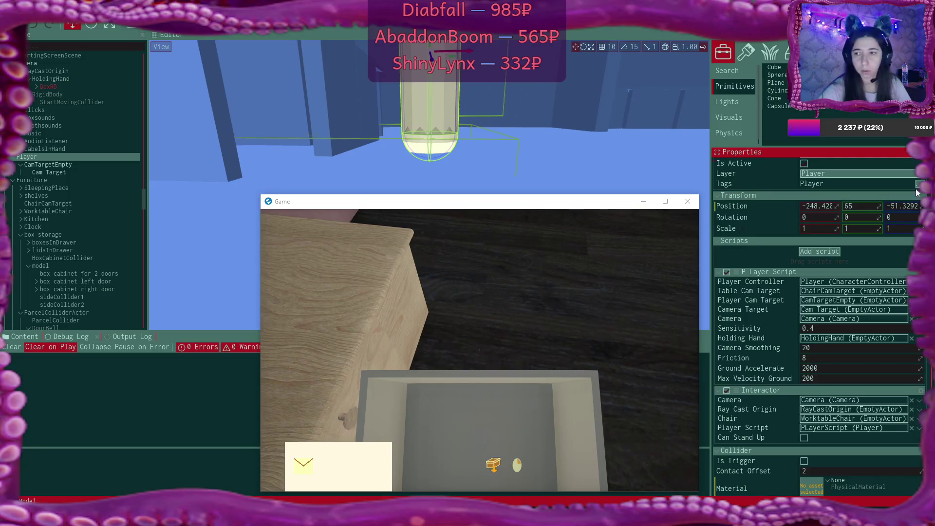
left_click(870, 195)
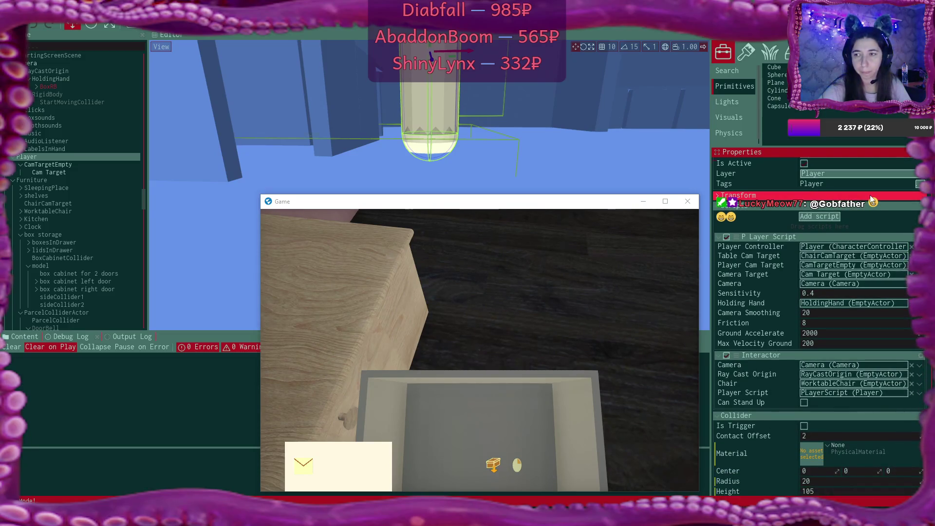
left_click(870, 195)
scroll(867, 245, "up", 1)
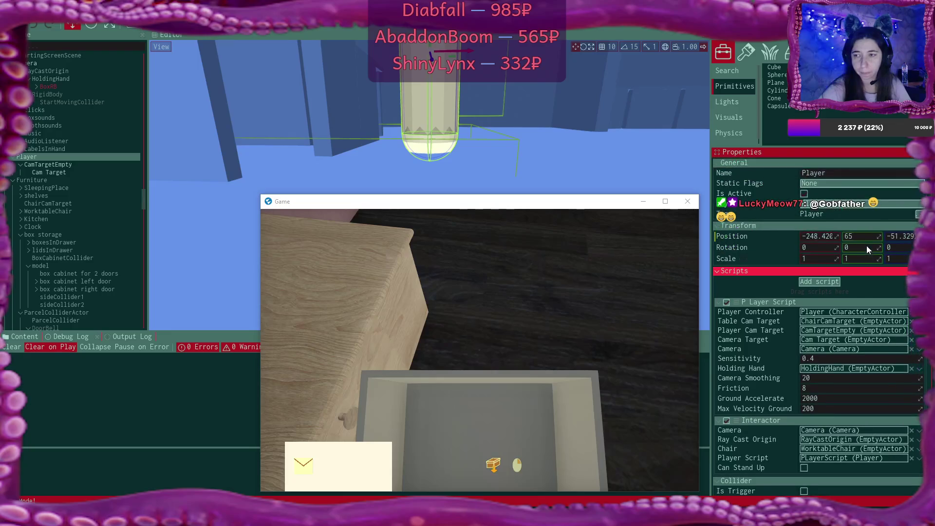
left_click(859, 237)
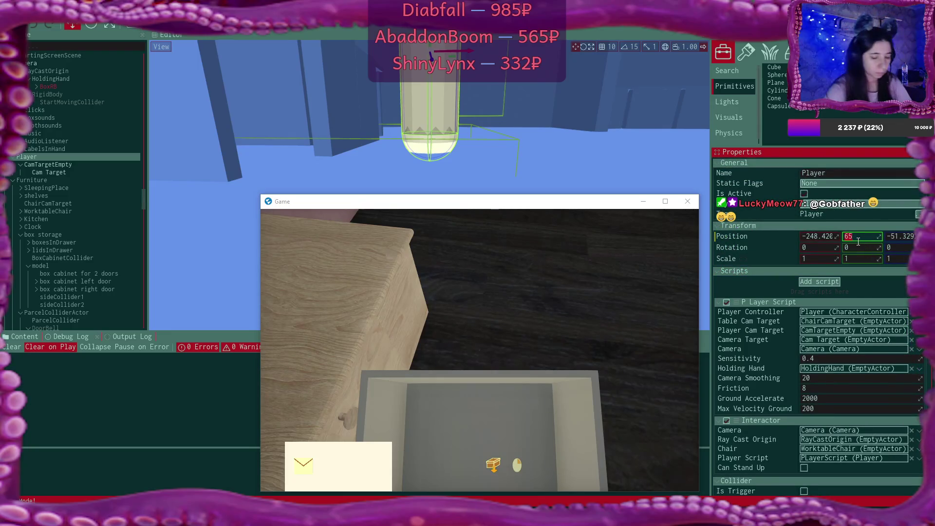
type("72")
key("Return")
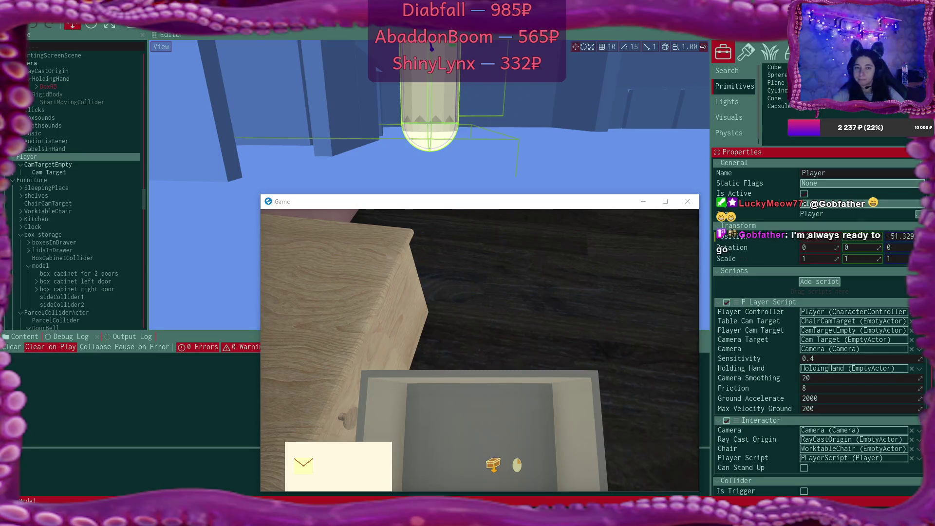
Scroll through the Player's Collider settings, radius 20 and height 105.
scroll(806, 299, "down", 5)
scroll(847, 239, "down", 1)
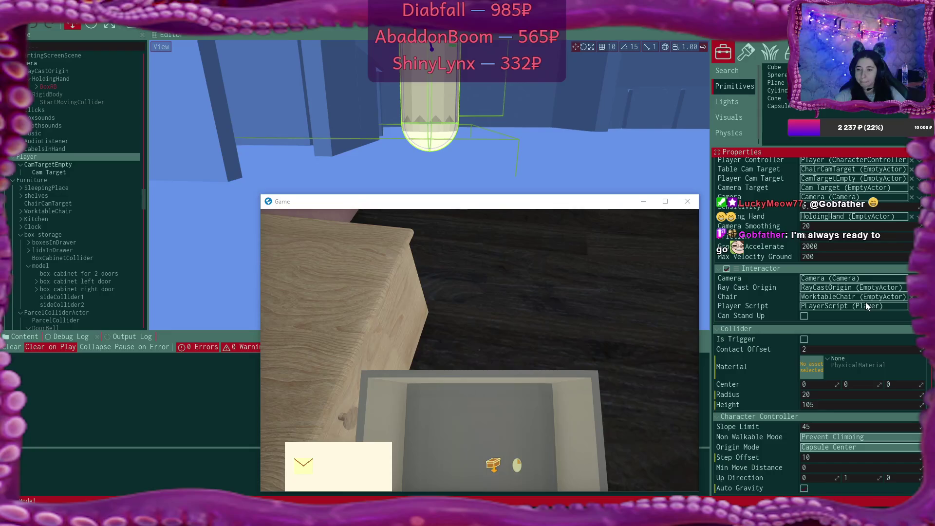
scroll(866, 305, "up", 5)
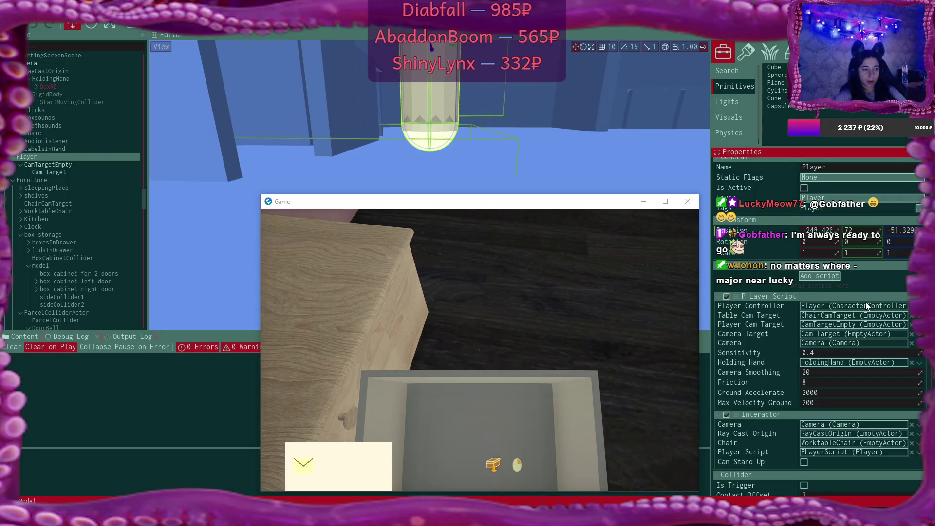
scroll(866, 306, "down", 5)
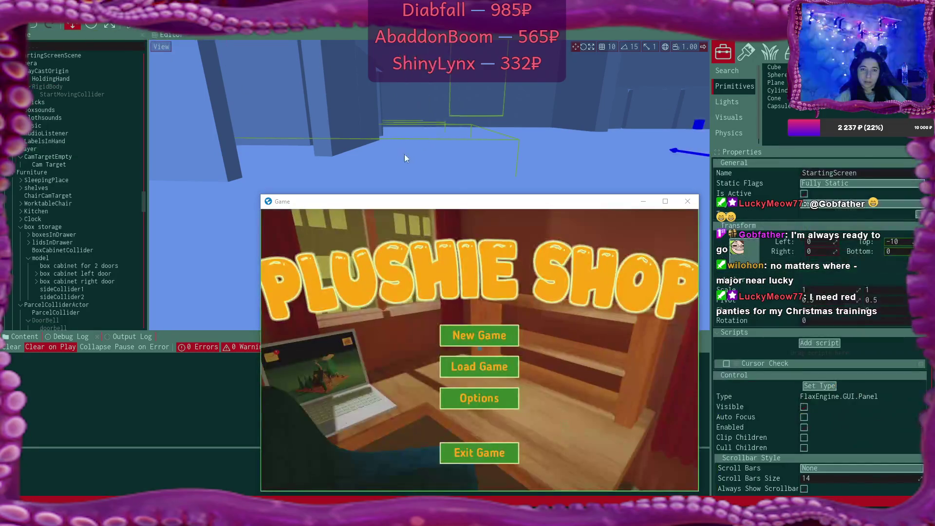
Close the floating game window and set the viewport Debug View back to Default lighting.
key("F5")
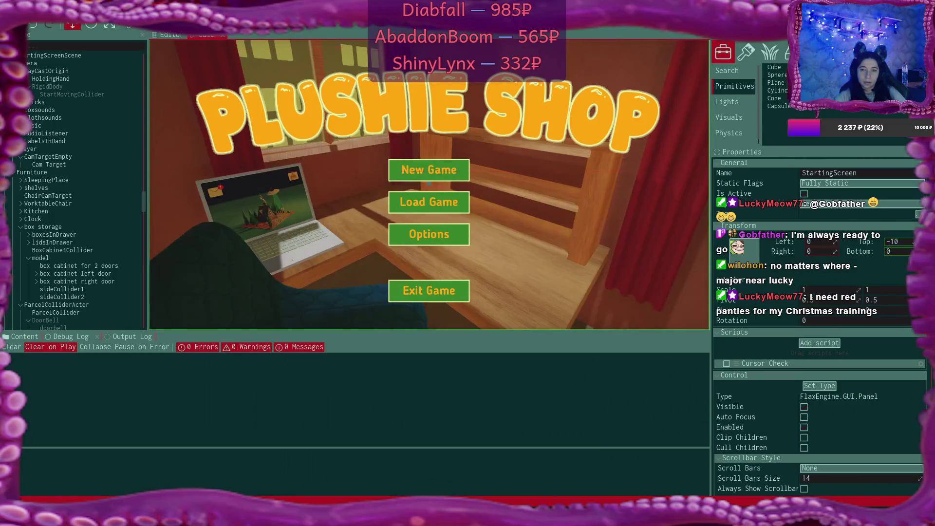
left_click(169, 35)
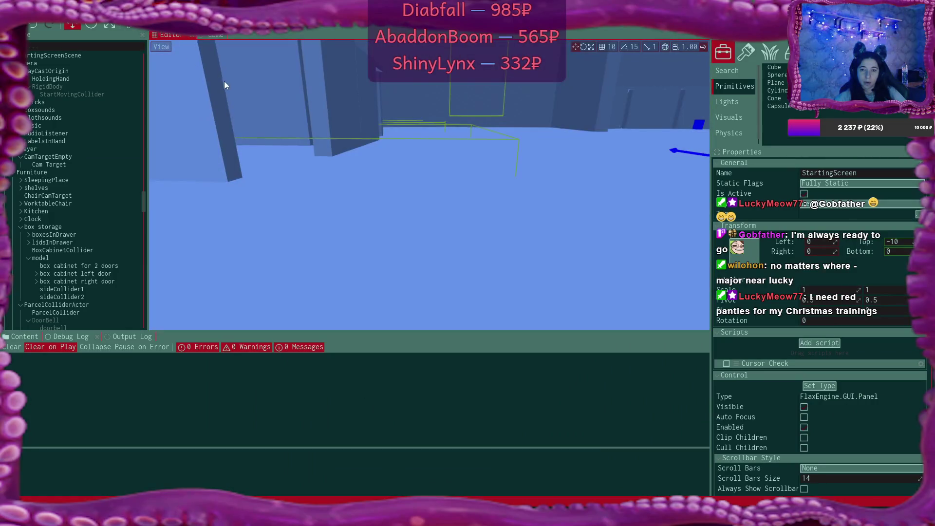
left_click(165, 47)
mouse_move(221, 94)
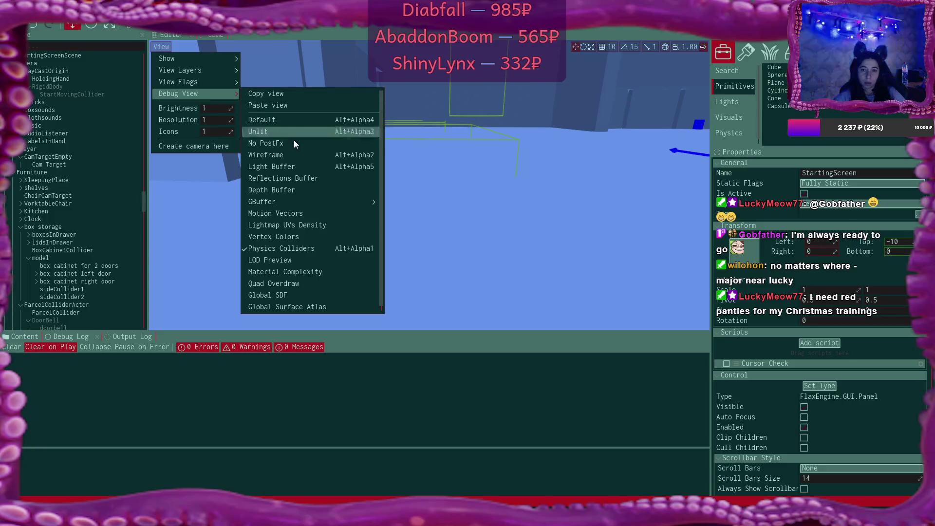
left_click(290, 119)
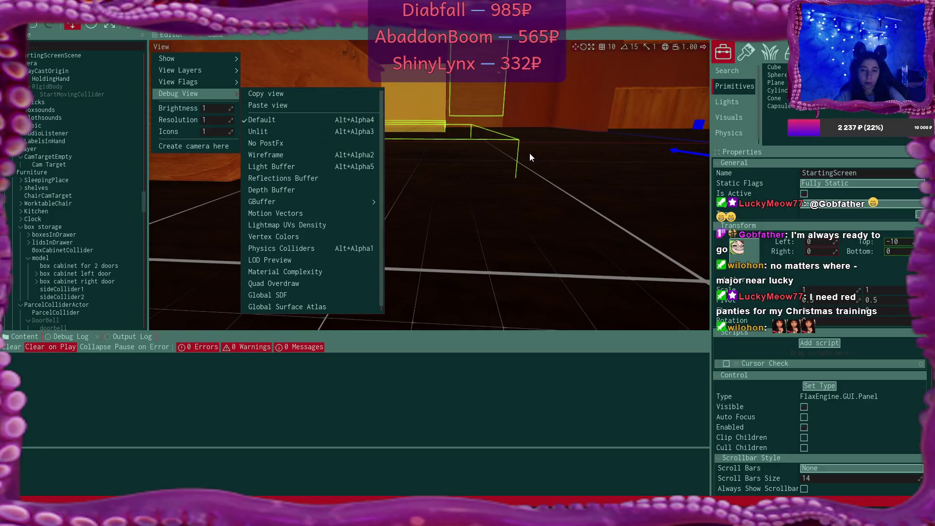
Fly the camera through the shop room and turn toward the bed and window.
right_click(530, 154)
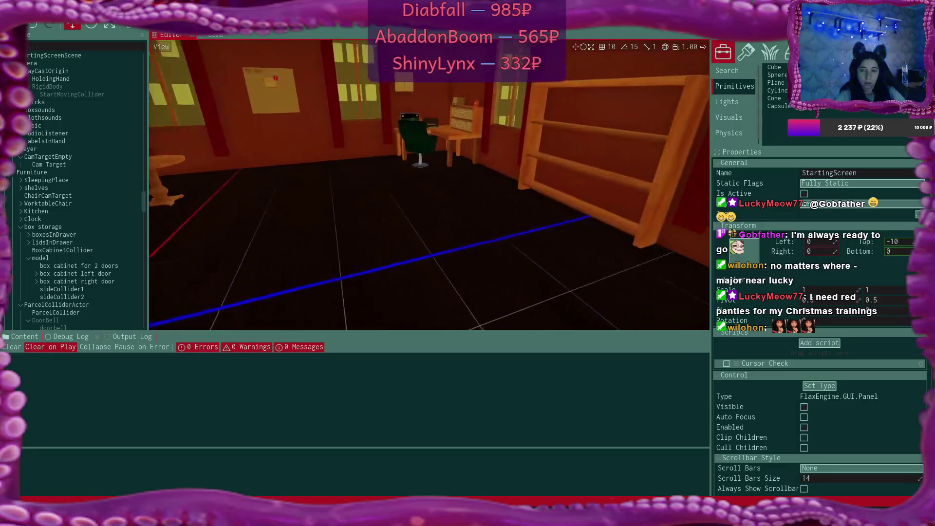
key("s")
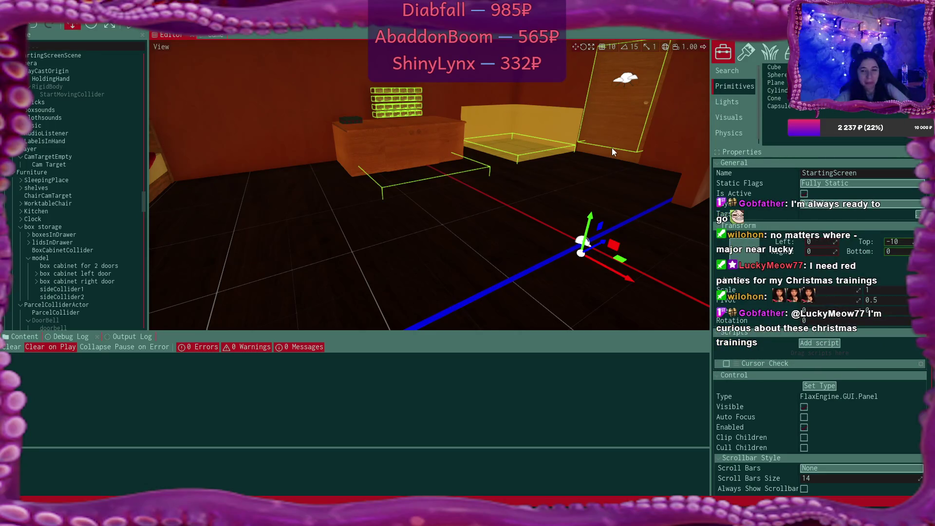
mouse_move(621, 119)
left_mouse_down()
mouse_move(390, 124)
mouse_move(585, 124)
left_mouse_up()
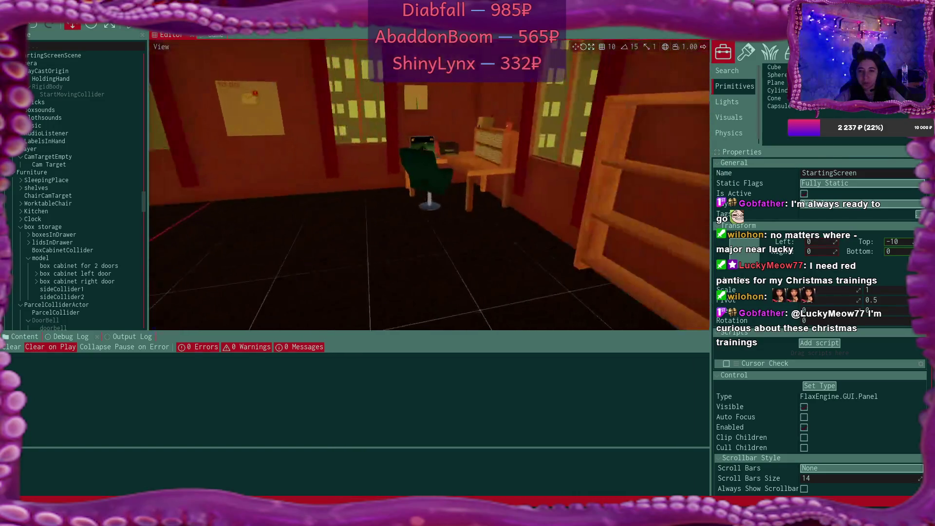
Orbit the viewport to look at the desk from a new angle.
scroll(429, 185, "up", 5)
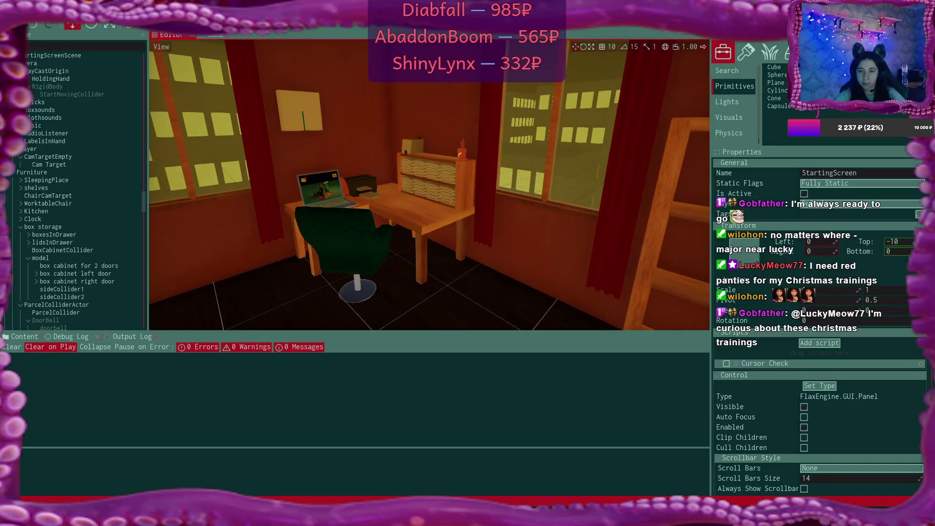
mouse_move(429, 185)
left_mouse_down()
mouse_move(341, 187)
mouse_move(438, 190)
mouse_move(321, 190)
left_mouse_up()
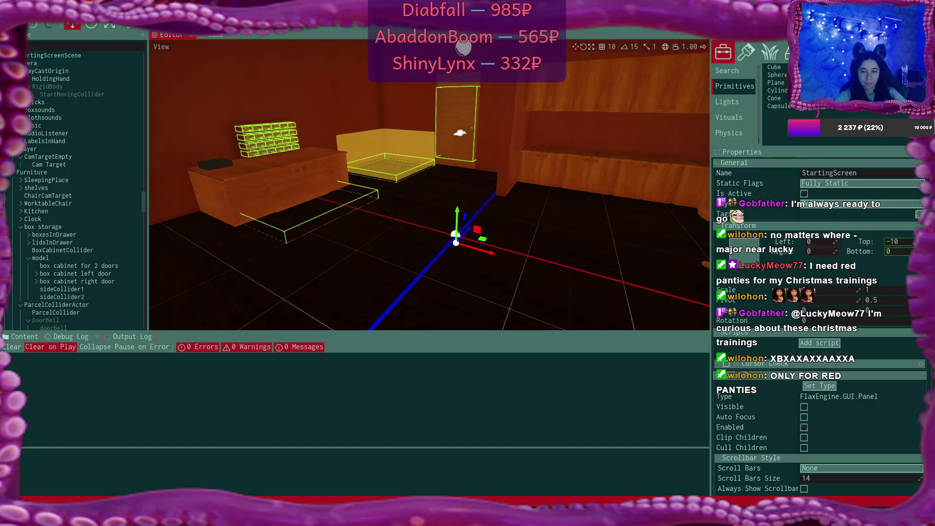
scroll(881, 320, "down", 5)
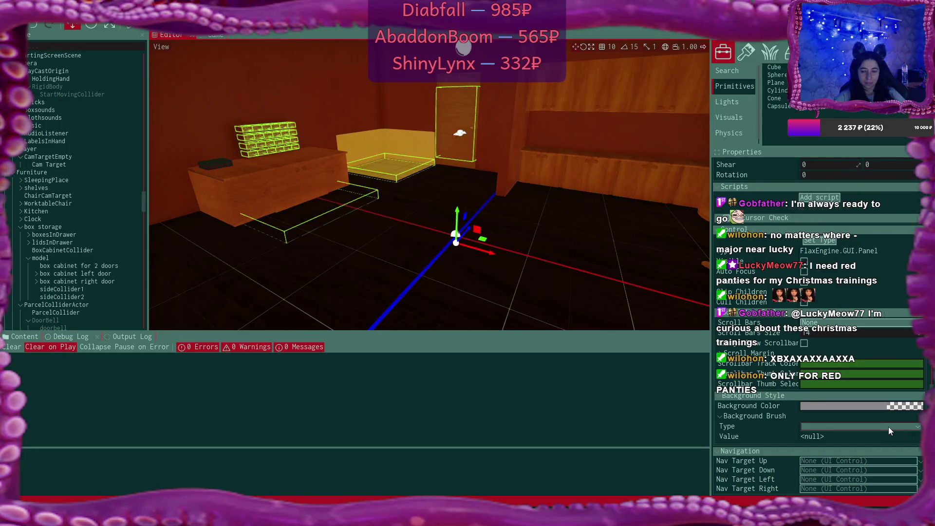
scroll(72, 198, "down", 4)
scroll(71, 198, "down", 9)
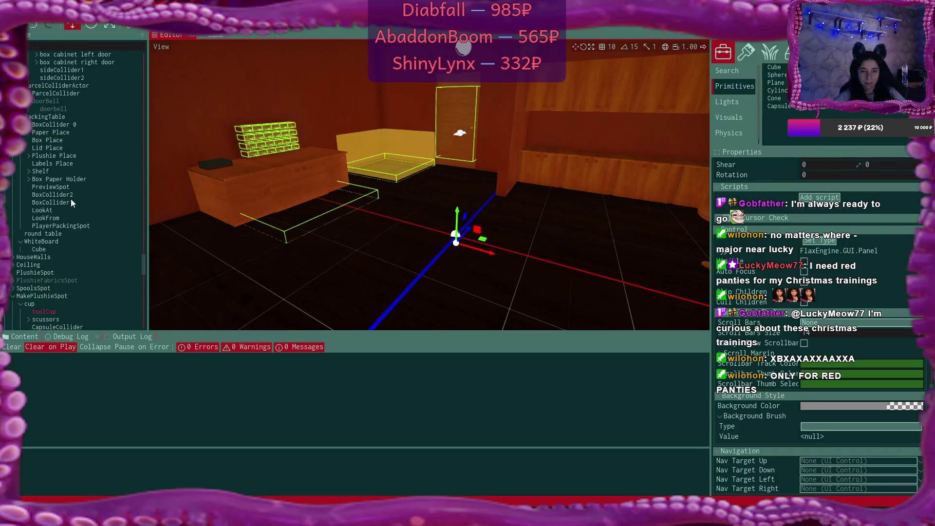
Click through scissors and sideCollider1, then select Player, showing radius 20 and height 105.
left_click(71, 199)
scroll(71, 199, "down", 3)
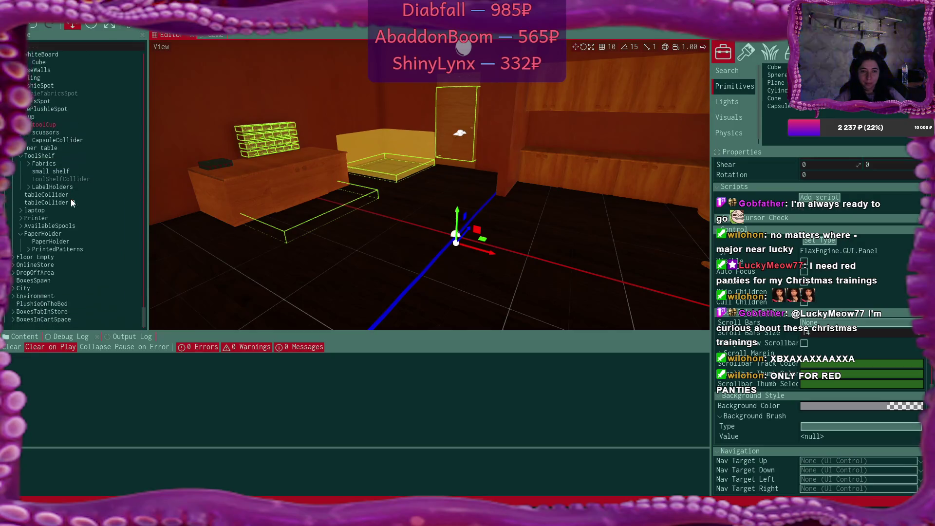
scroll(71, 199, "up", 12)
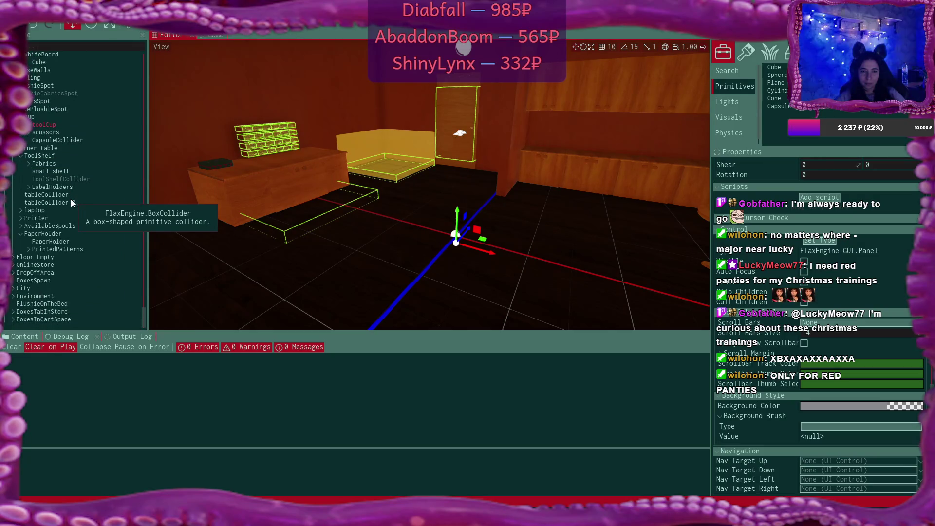
left_click(71, 198)
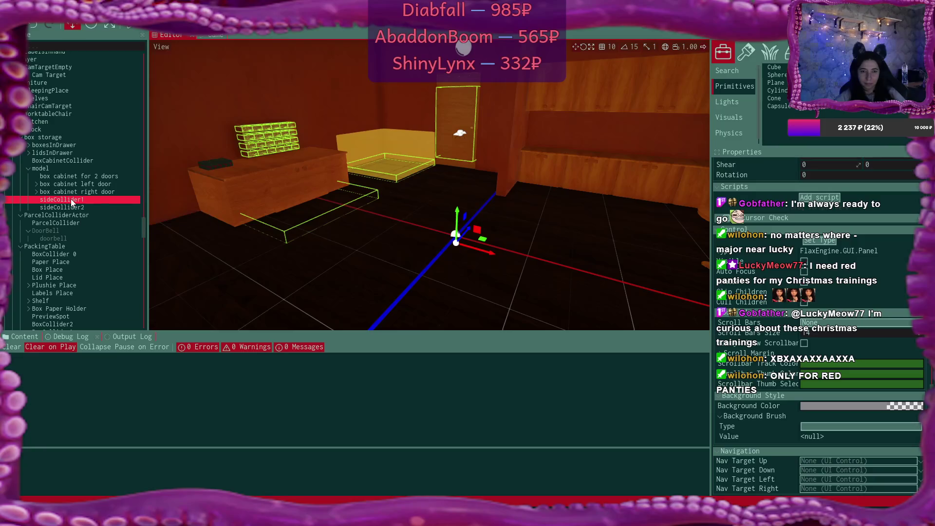
scroll(72, 199, "up", 4)
left_click(45, 158)
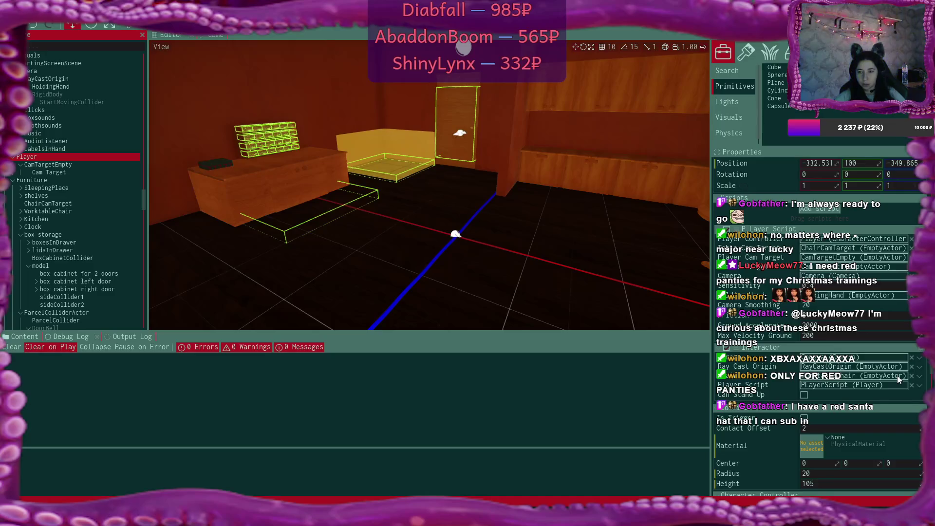
Set the Player's capsule collider Height to 60 and Radius to 30.
scroll(898, 380, "up", 3)
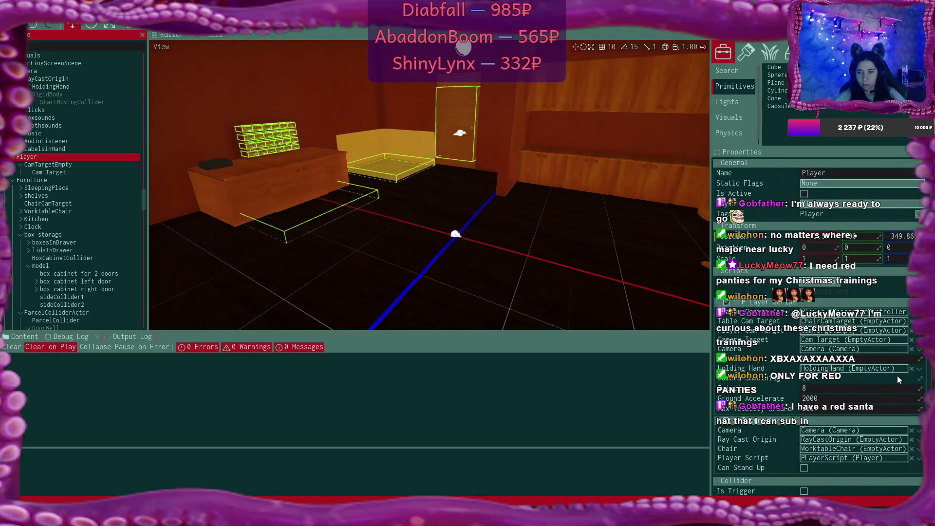
scroll(897, 376, "down", 4)
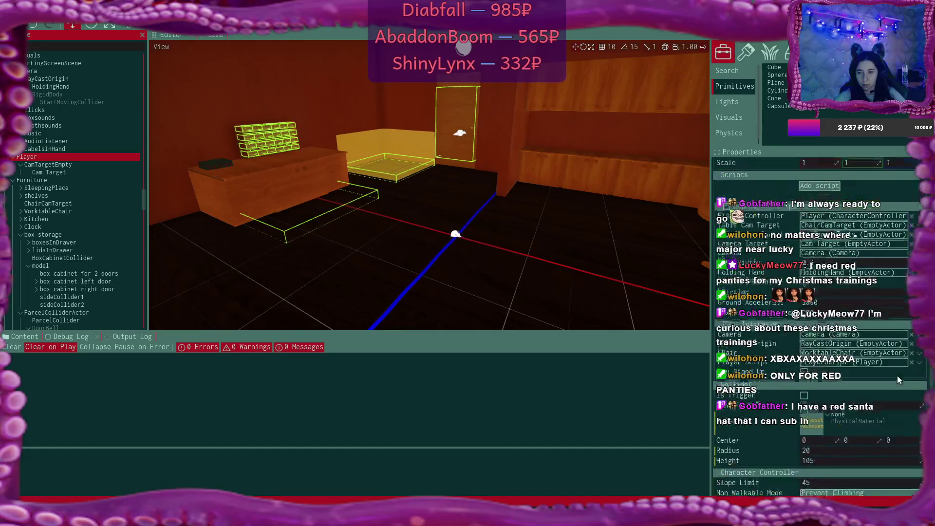
left_click(855, 459)
type("60")
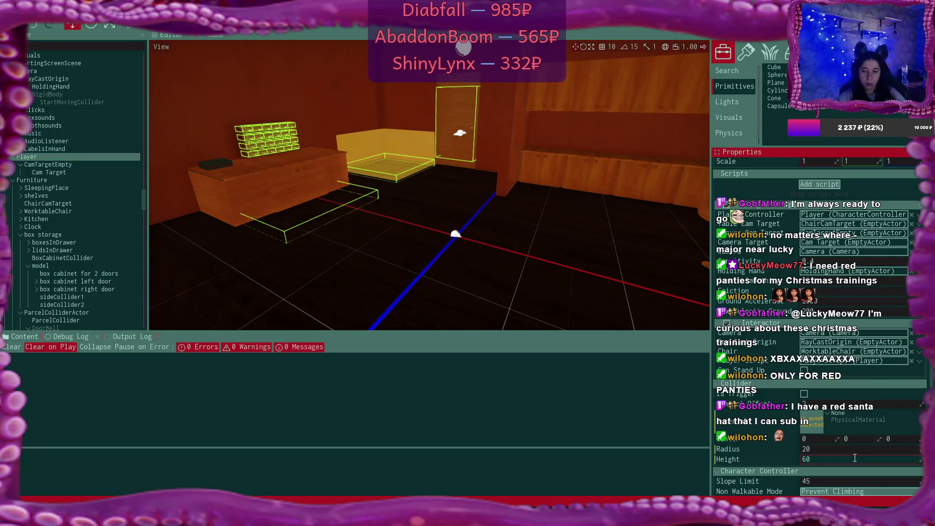
left_click(851, 449)
type("30")
key("Return")
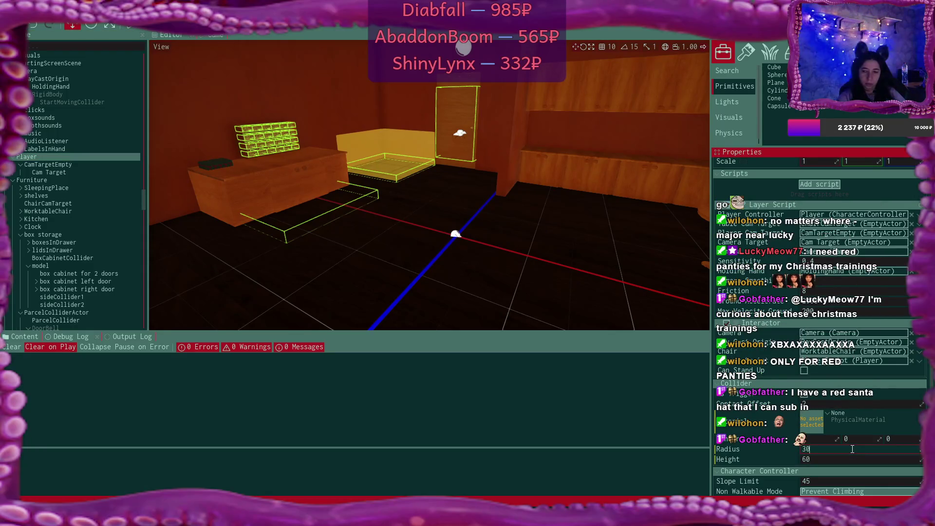
Start play-testing the game.
scroll(850, 340, "up", 5)
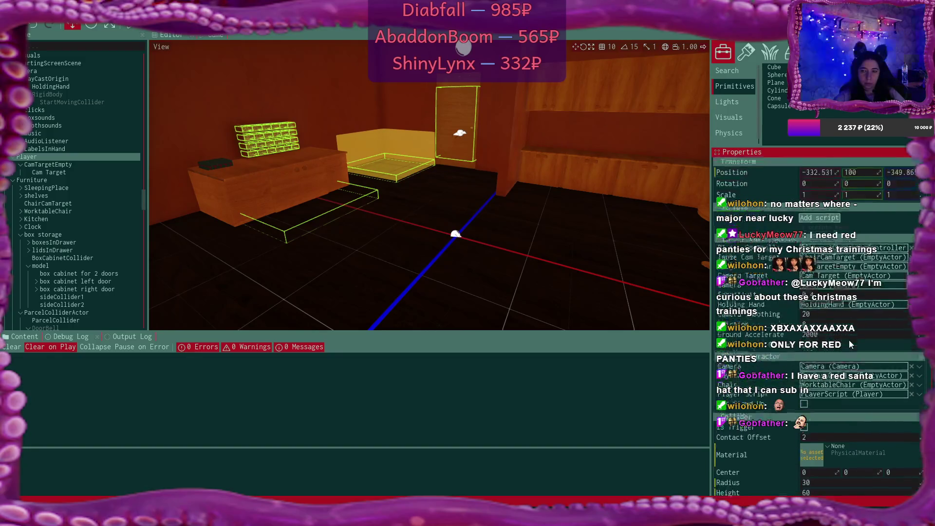
scroll(850, 345, "down", 5)
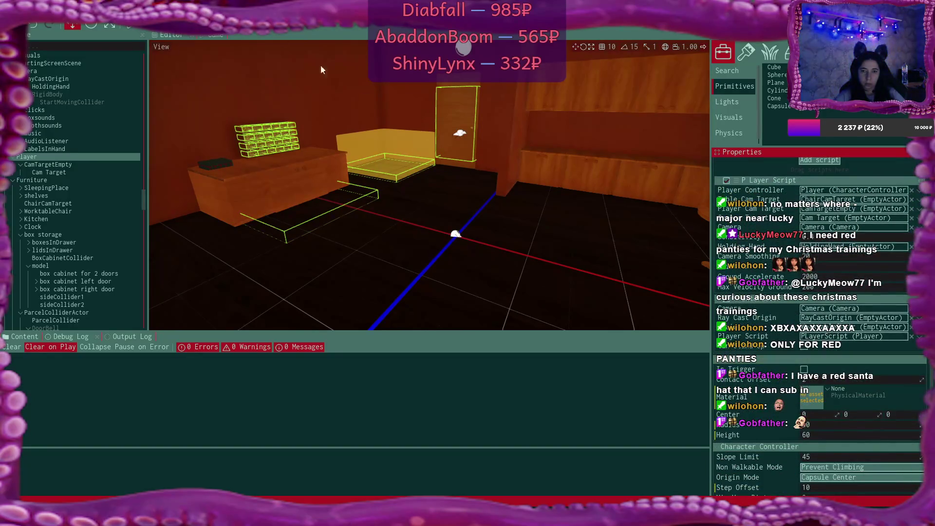
left_click(118, 24)
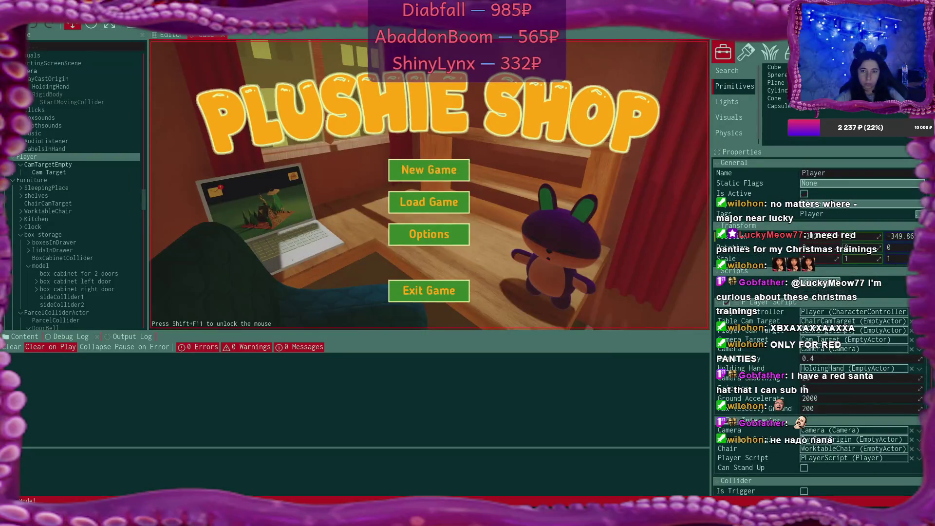
Start a new game in the save slot, overwriting the existing save.
left_click(429, 170)
left_click(428, 169)
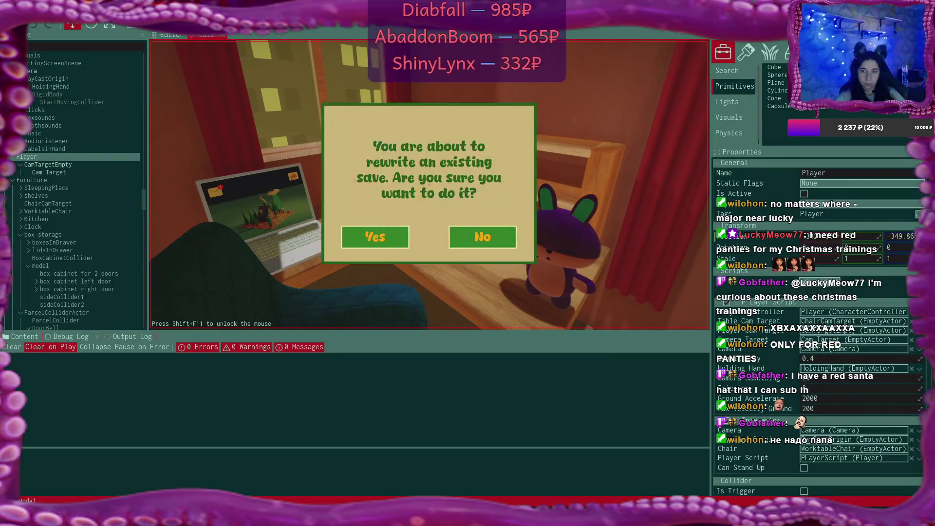
left_click(376, 237)
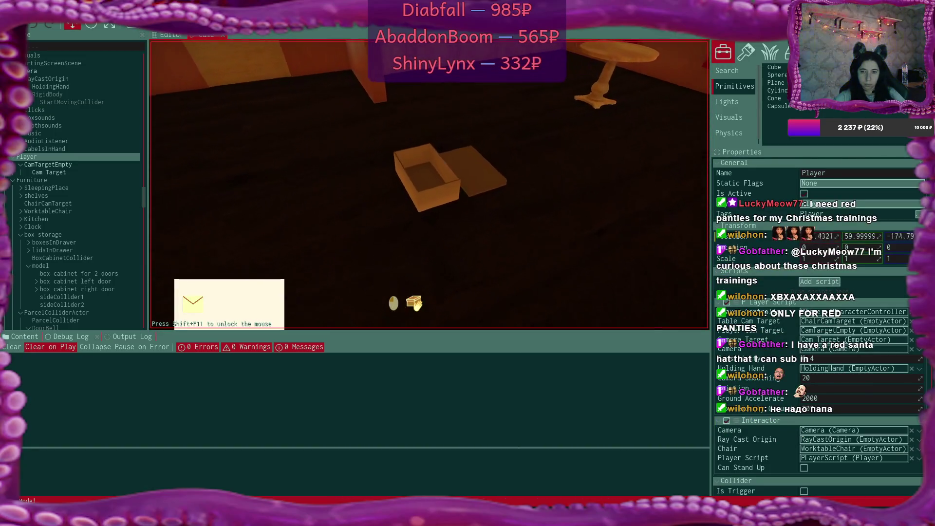
Pick up the box, walk to the packing table and shelves, then quit to the main menu.
left_click(429, 185)
key("w")
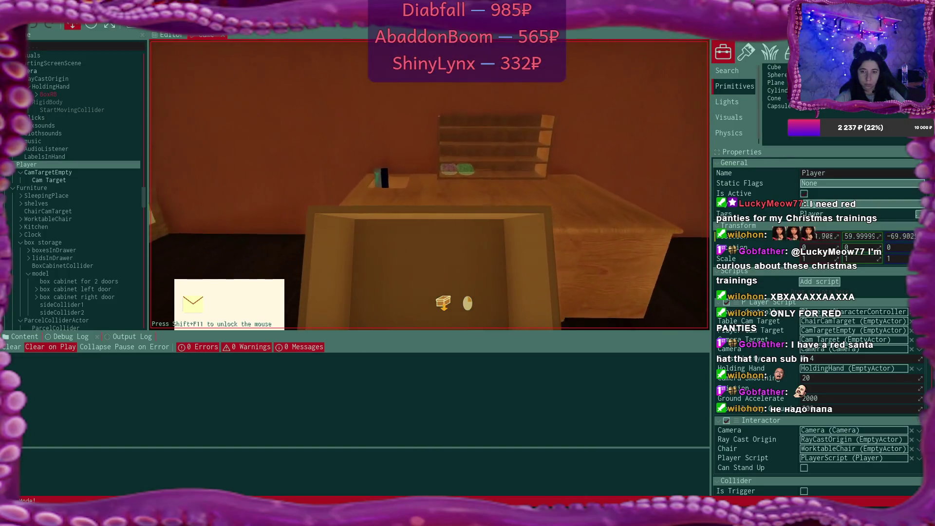
key("w")
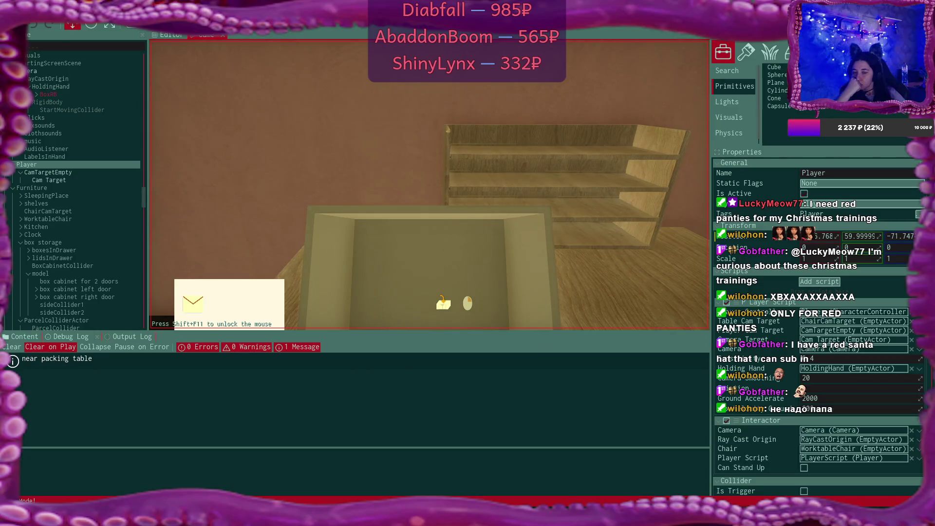
key("Escape")
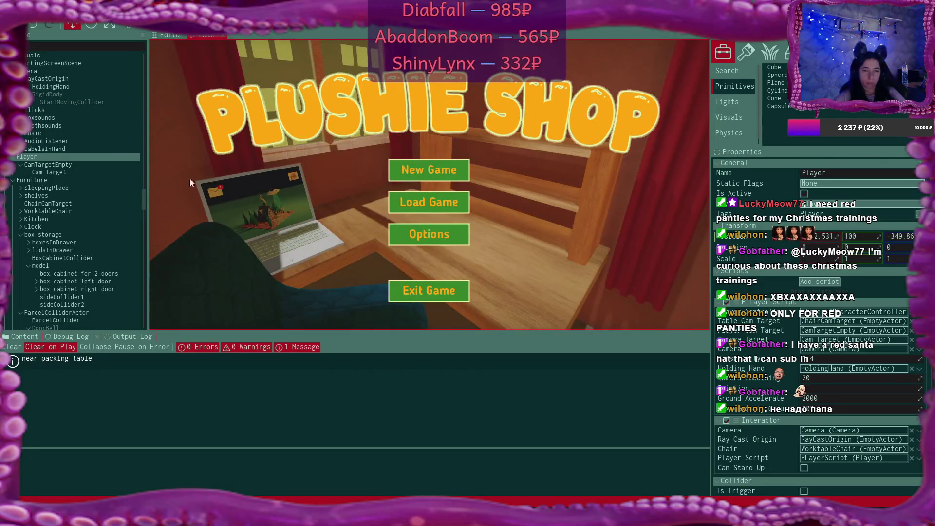
Change the Player capsule collider Height from 60 to 80, keeping Radius 30, and start playing.
scroll(883, 365, "down", 5)
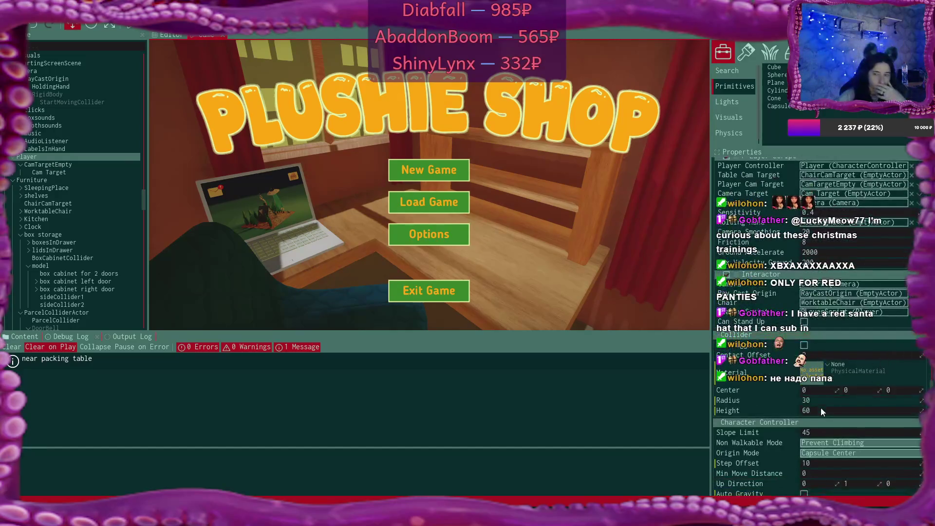
left_click(821, 409)
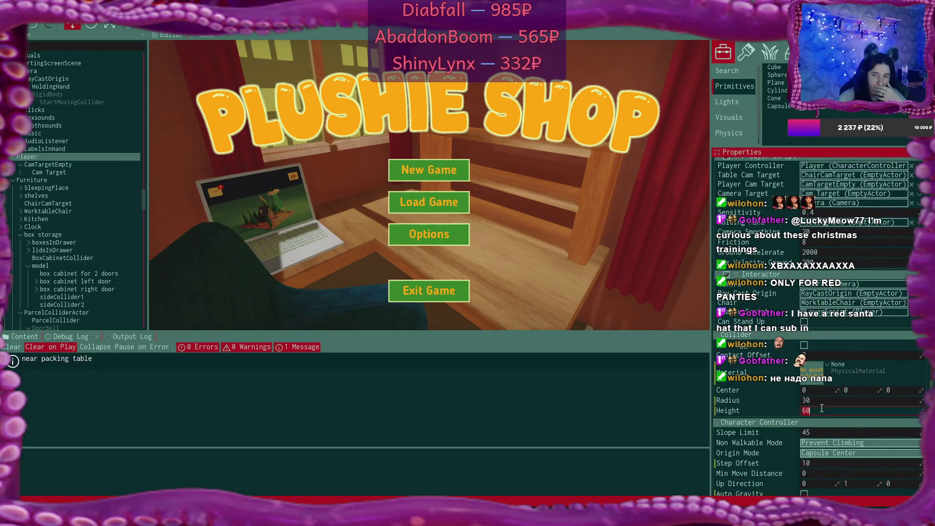
type("80")
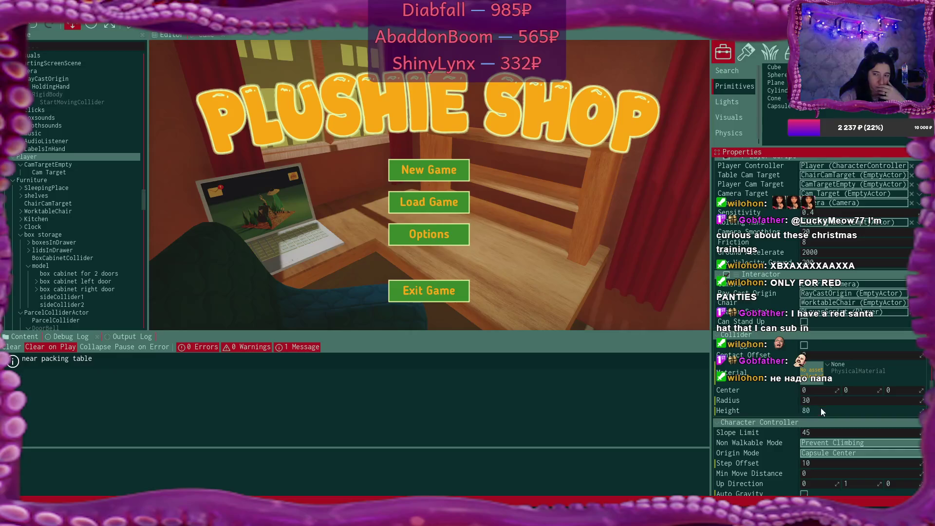
left_click(142, 34)
left_click(158, 24)
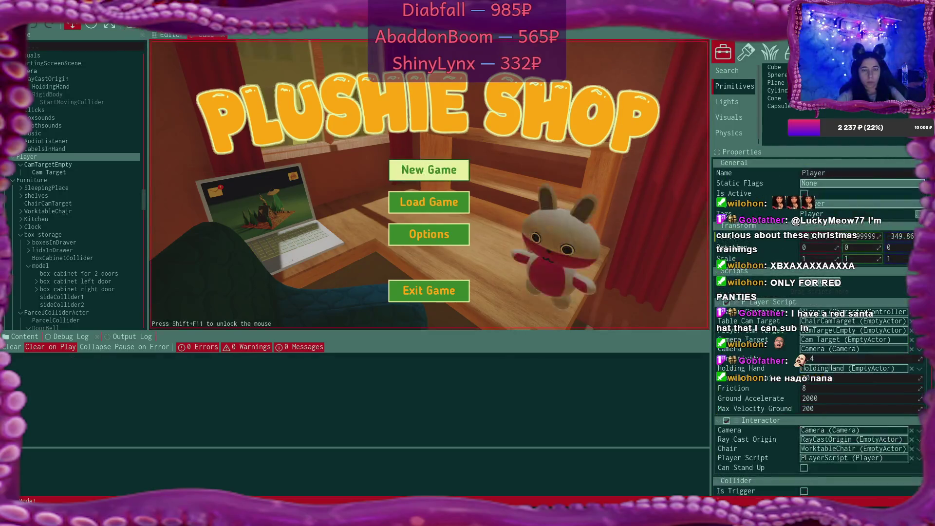
Start a new game in Game 1 slot, overwriting the existing save.
left_click(429, 169)
left_click(429, 170)
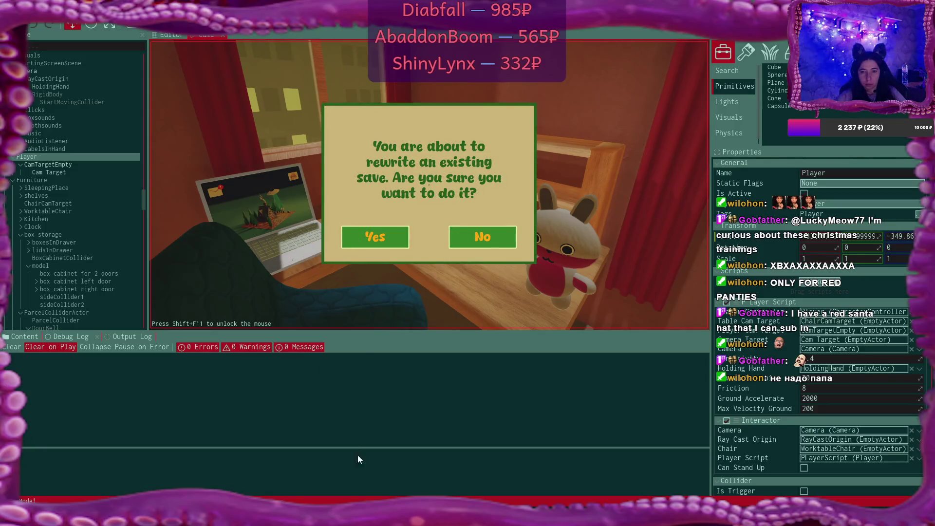
left_click(375, 238)
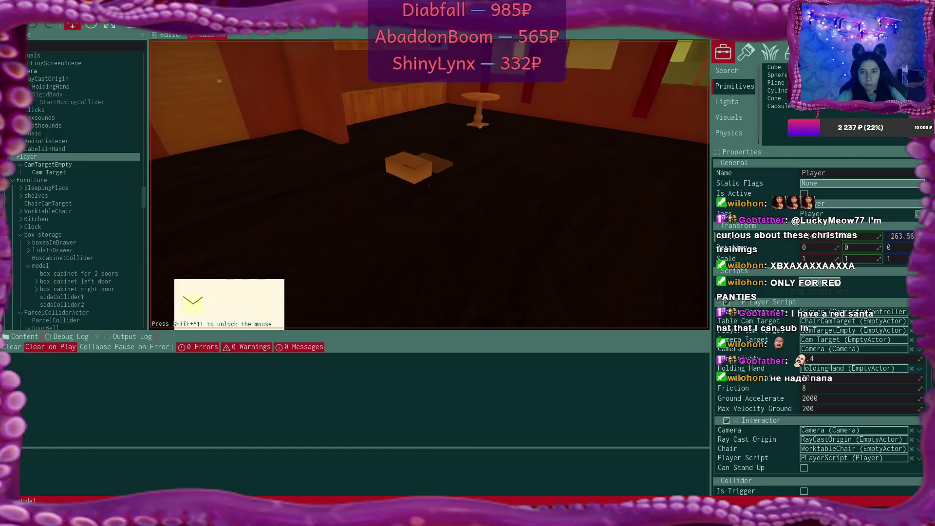
Walk the taller Player around the shop past the shelf, desk and table to the box.
left_click(429, 186)
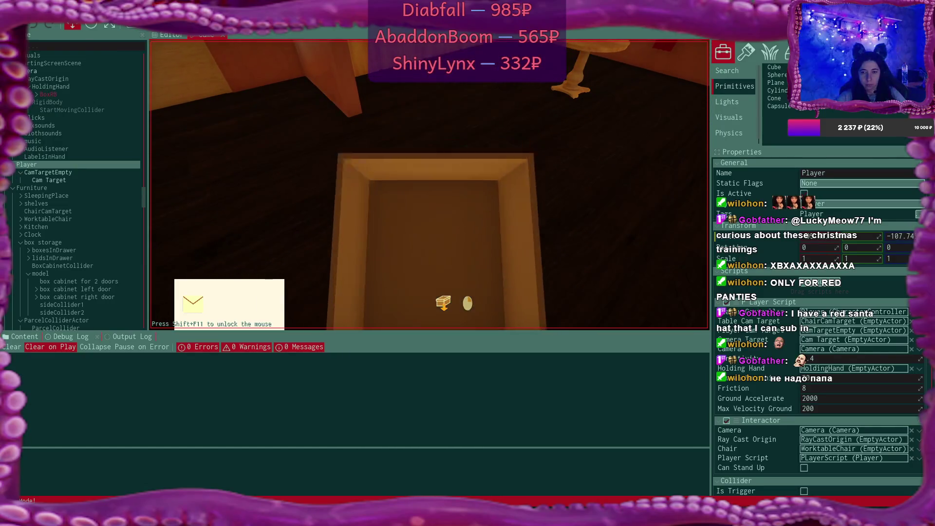
key("w")
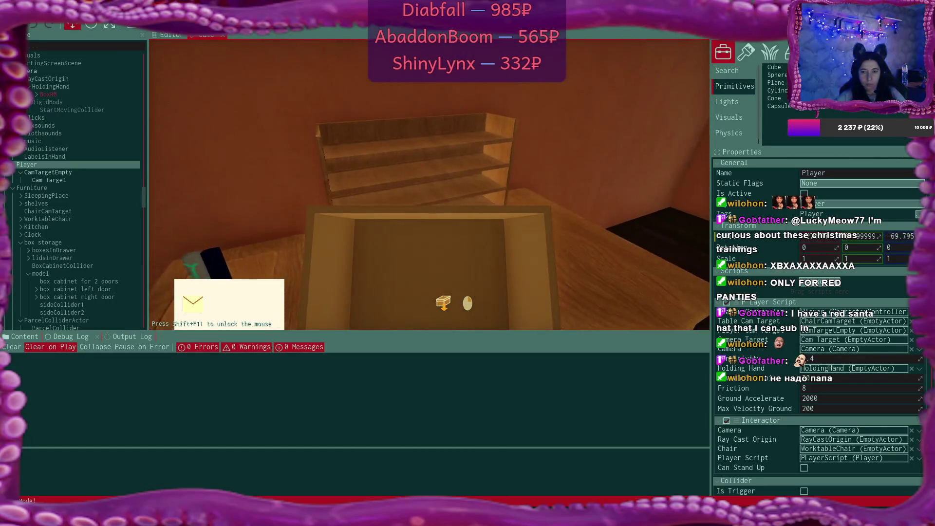
key("w")
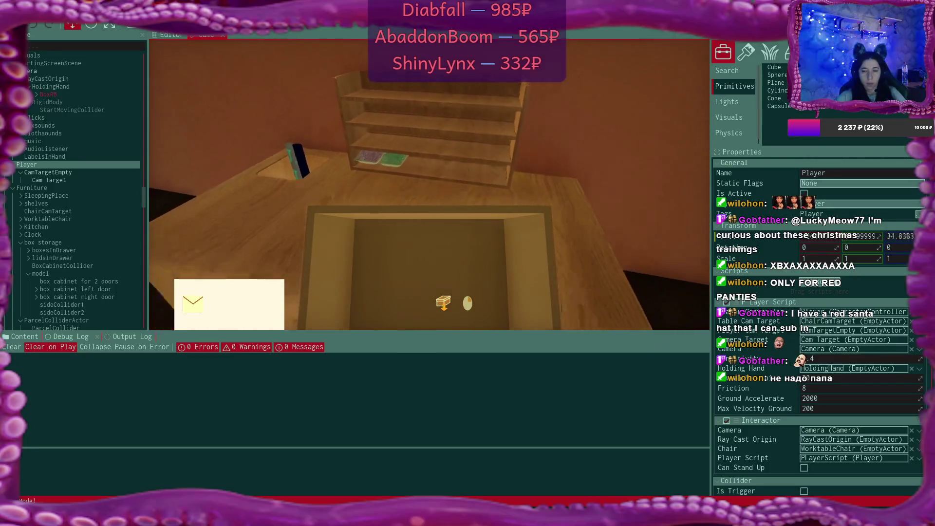
key("s")
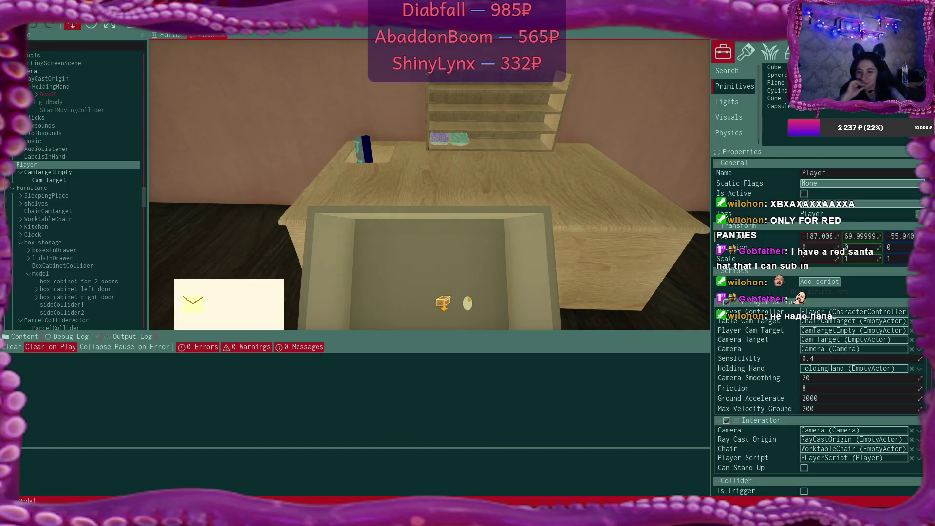
key("w")
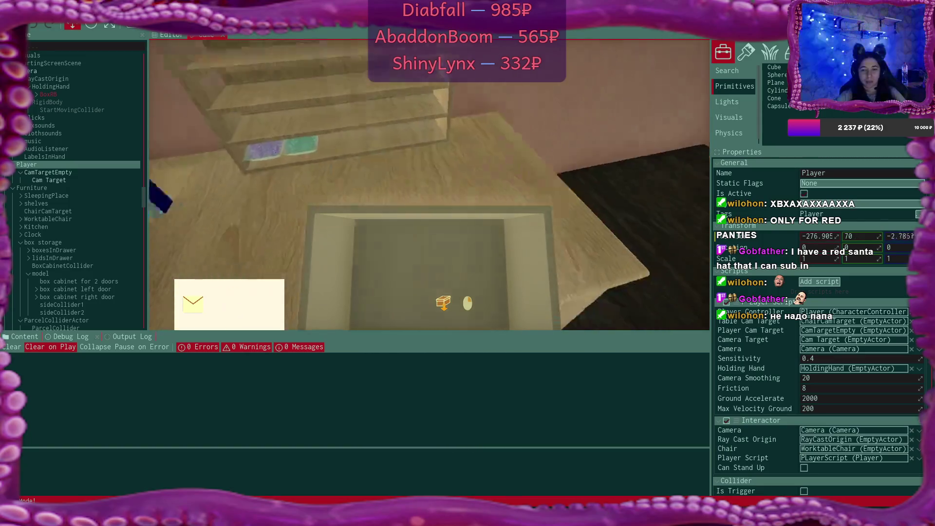
key("w")
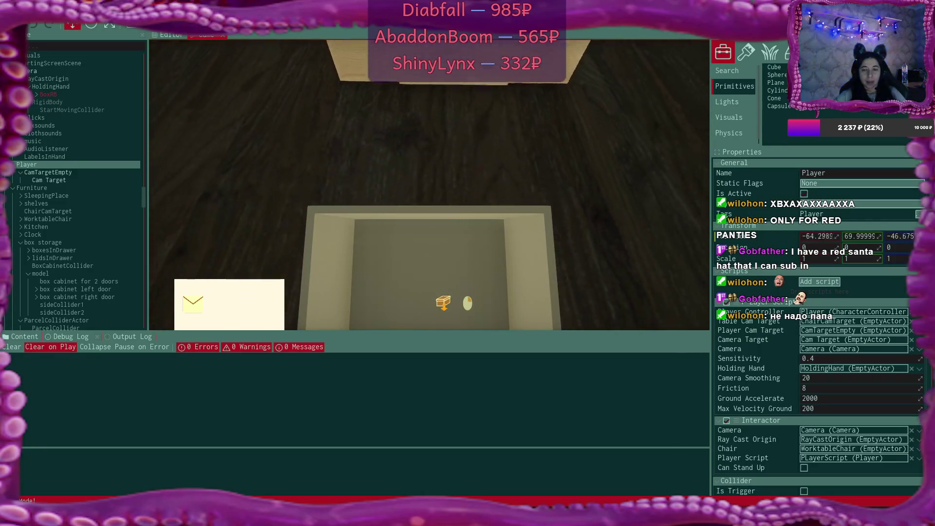
key("w")
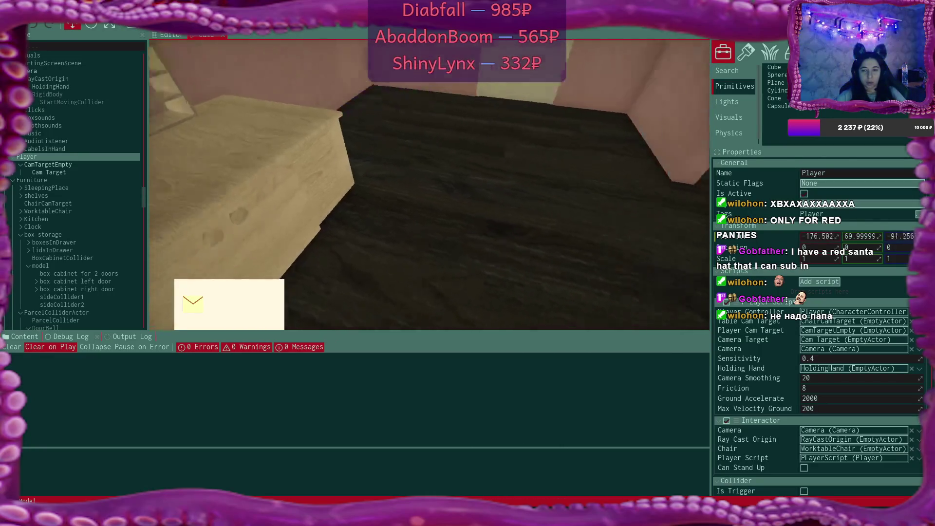
key("w")
Carry the box to the pink wall and drop it, then drop the lid on the floor.
left_click(430, 185)
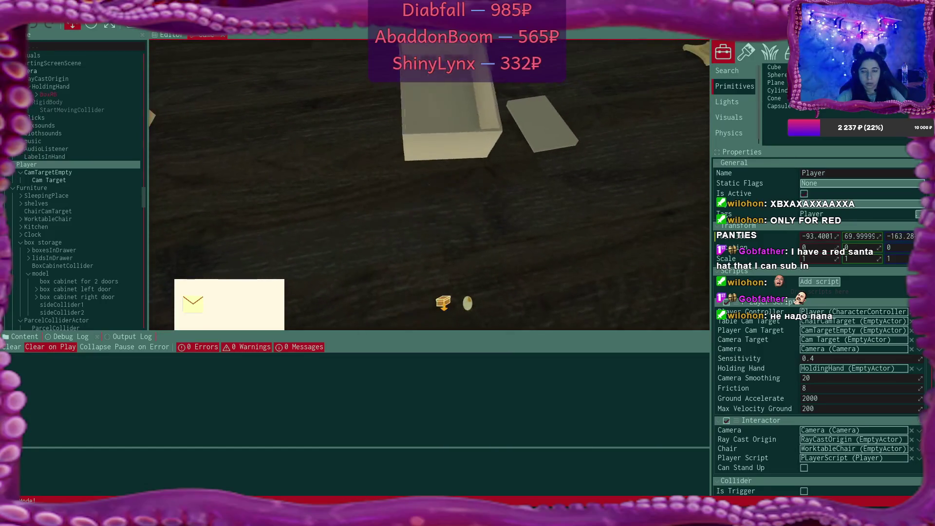
key("w")
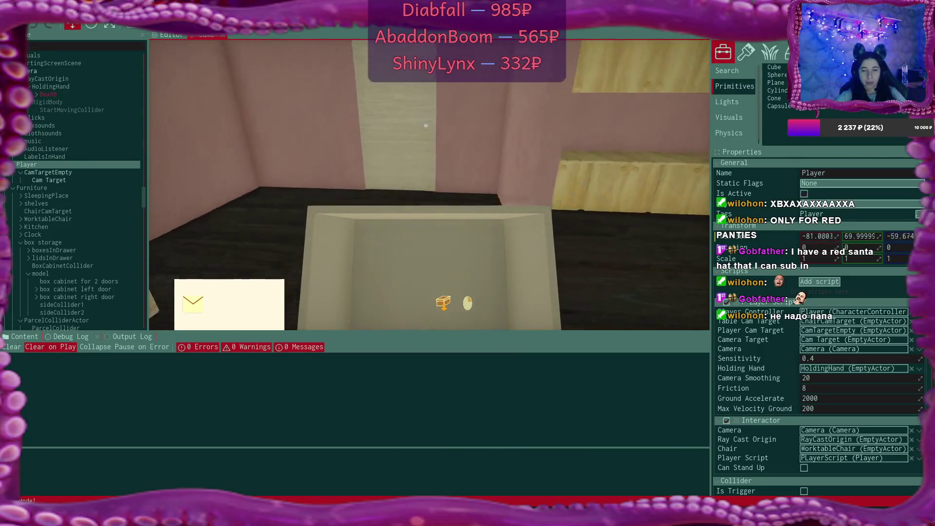
left_click(429, 117)
key("w")
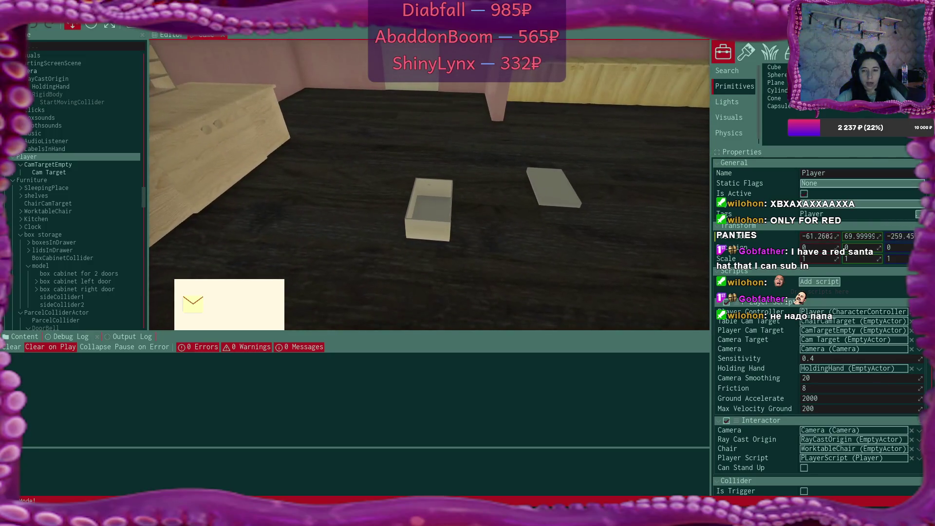
key("w")
left_click(430, 185)
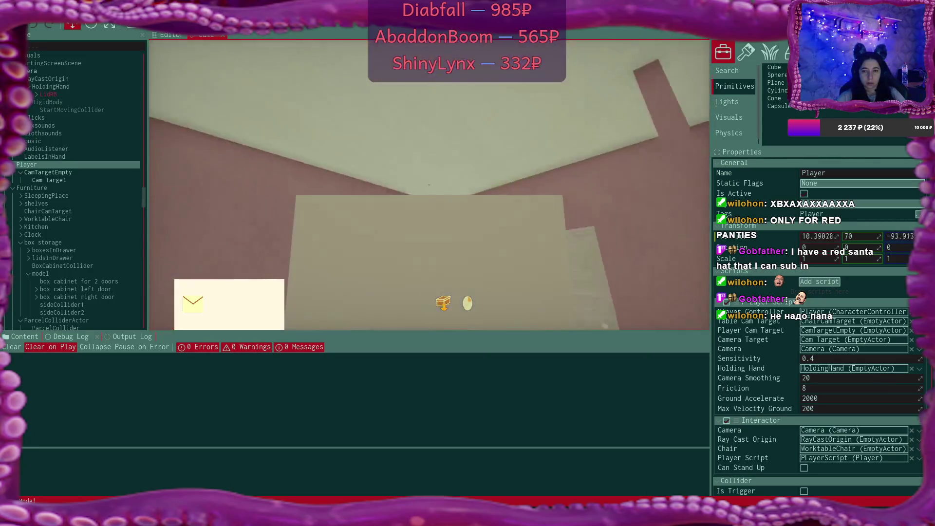
key("w")
left_click(429, 186)
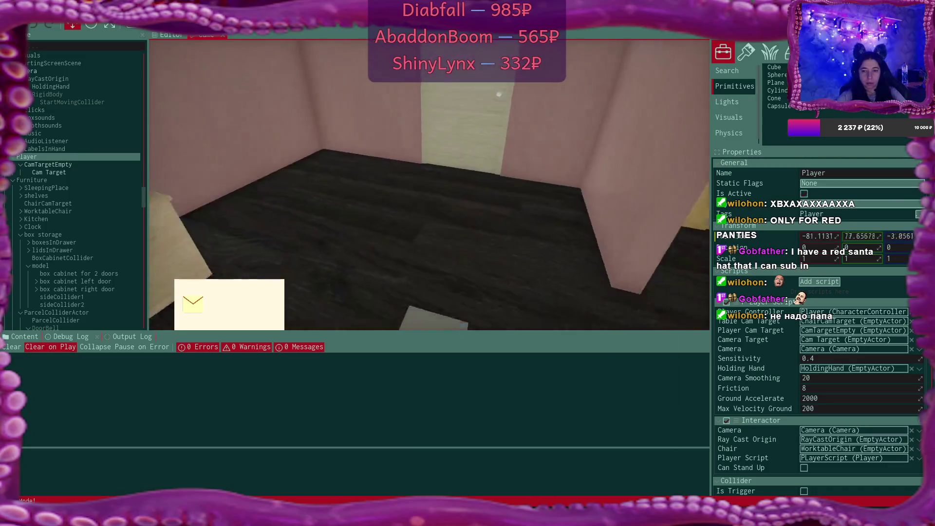
Carry the box toward the cabinet, drop it, back away and stop play with Escape.
key("w")
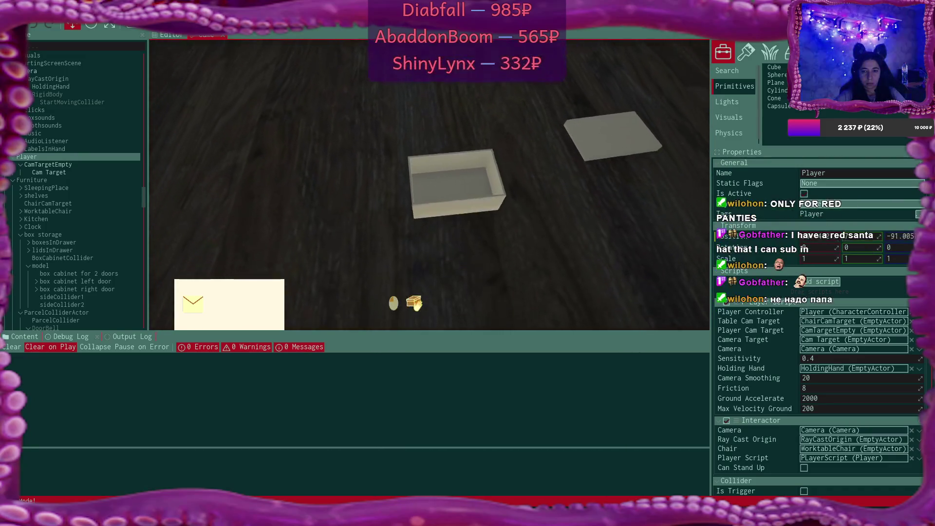
left_click(430, 185)
key("w")
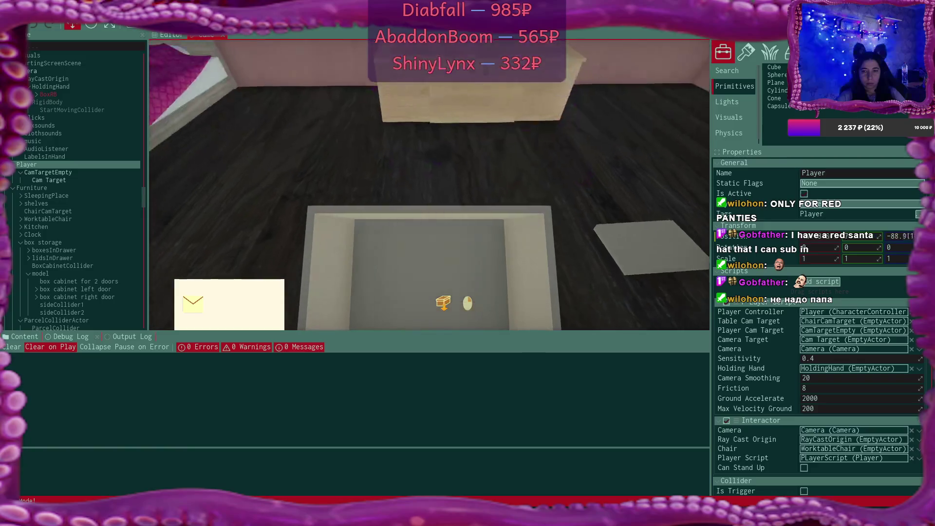
key("w")
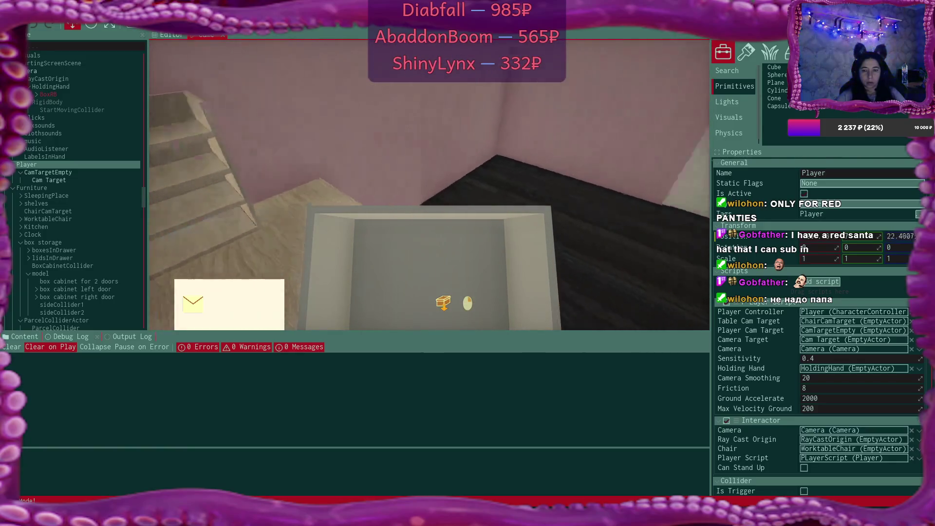
left_click(430, 185)
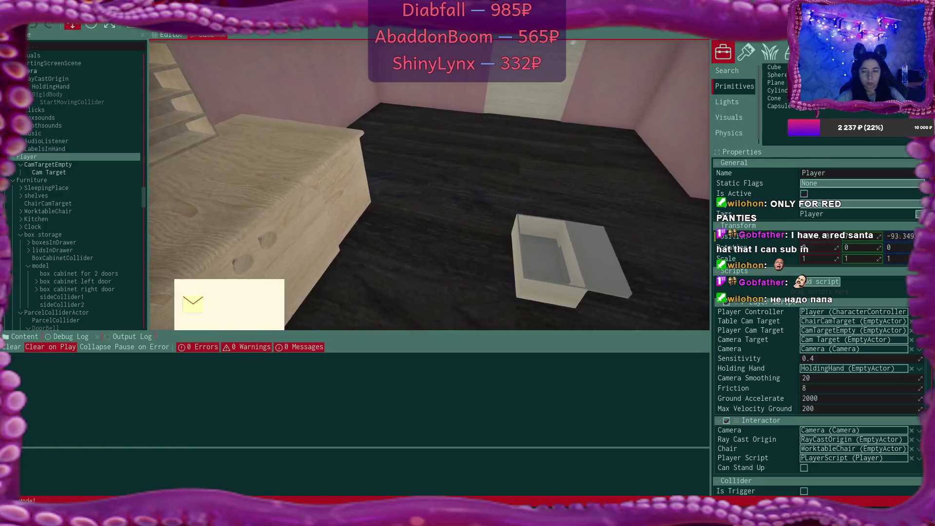
key("s")
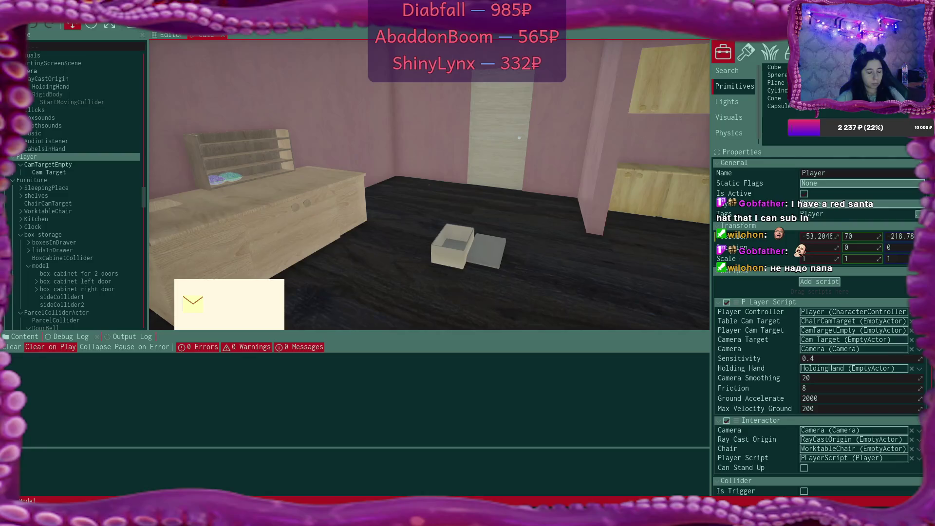
key("Escape")
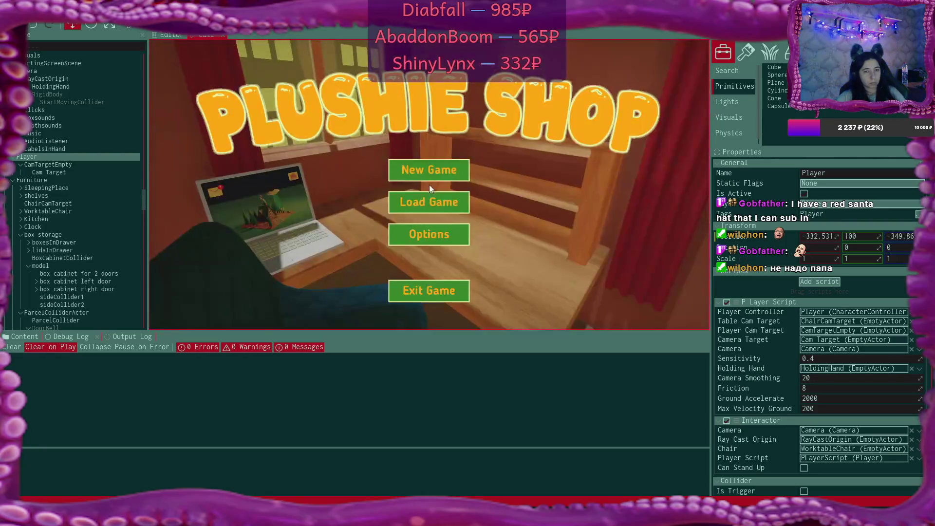
scroll(852, 358, "down", 3)
scroll(852, 358, "down", 1)
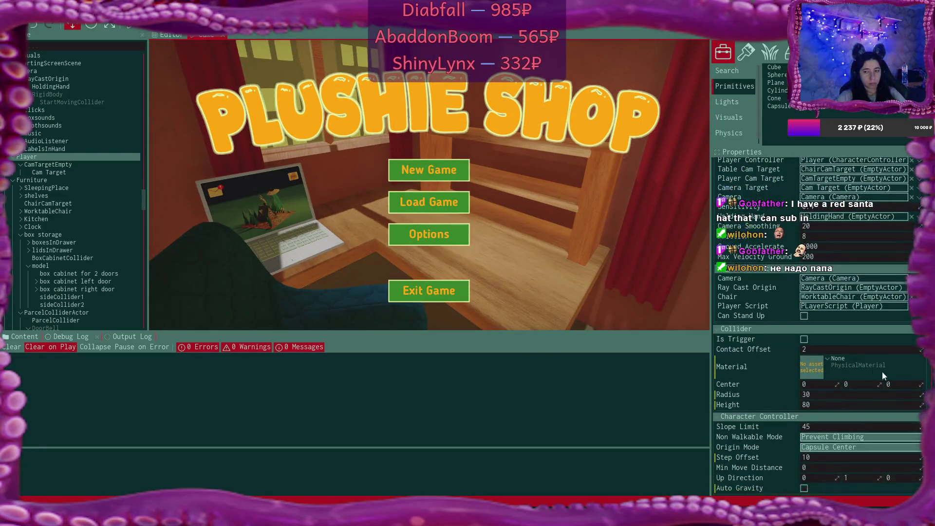
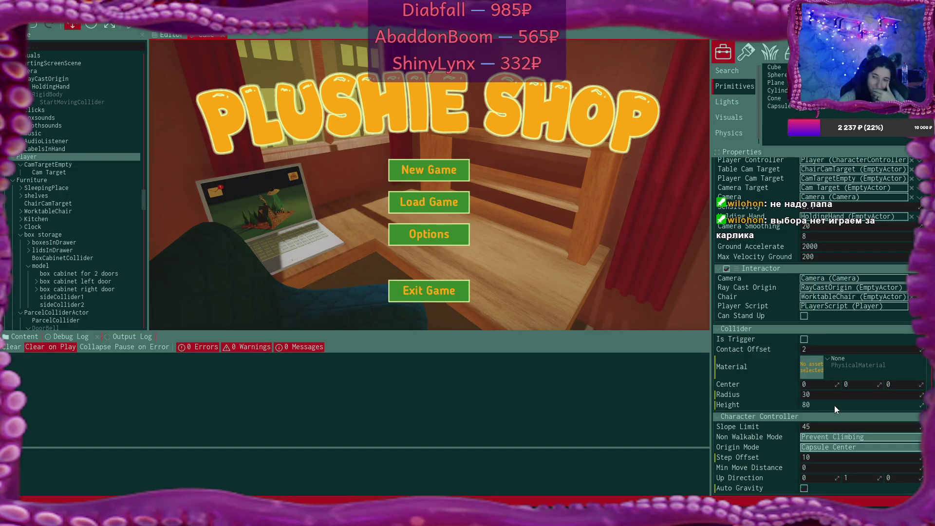
Lower the Player collider's Height from 80 to 70 and start a play test.
left_click(835, 406)
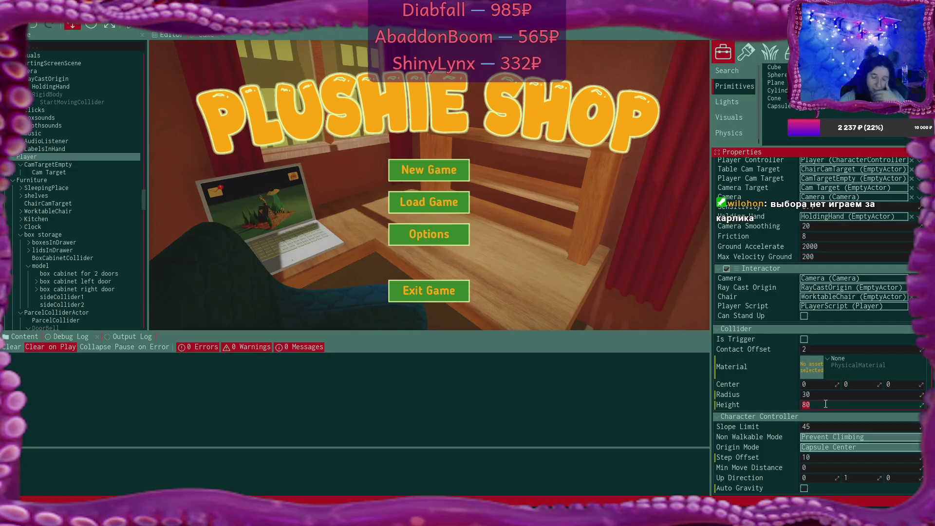
type("70")
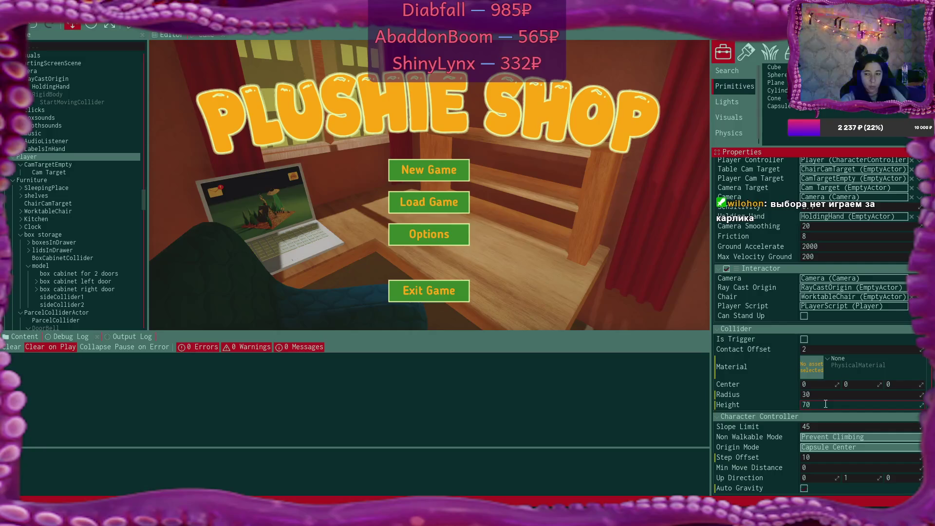
key("Return")
left_click(340, 26)
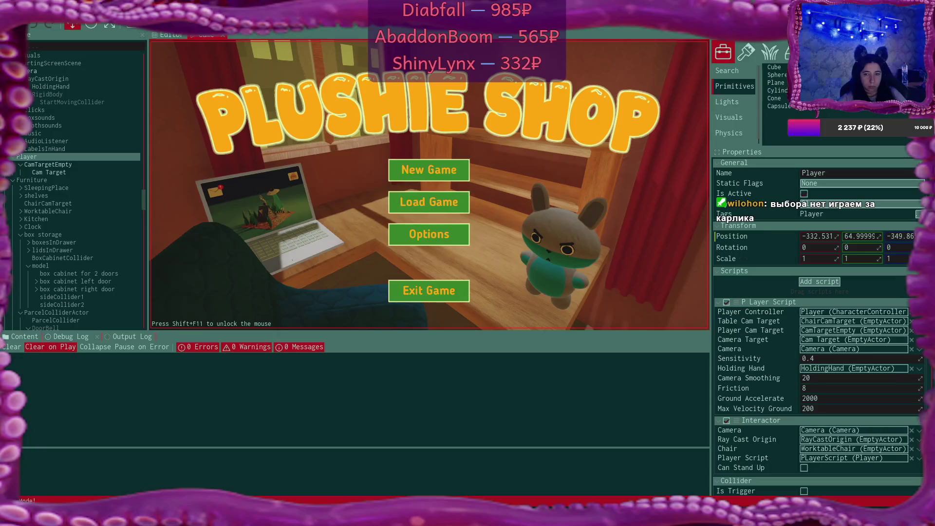
Start a new game, carry the box to the packing table, then escape to the main menu.
key("Return")
key("Return")
key("Return")
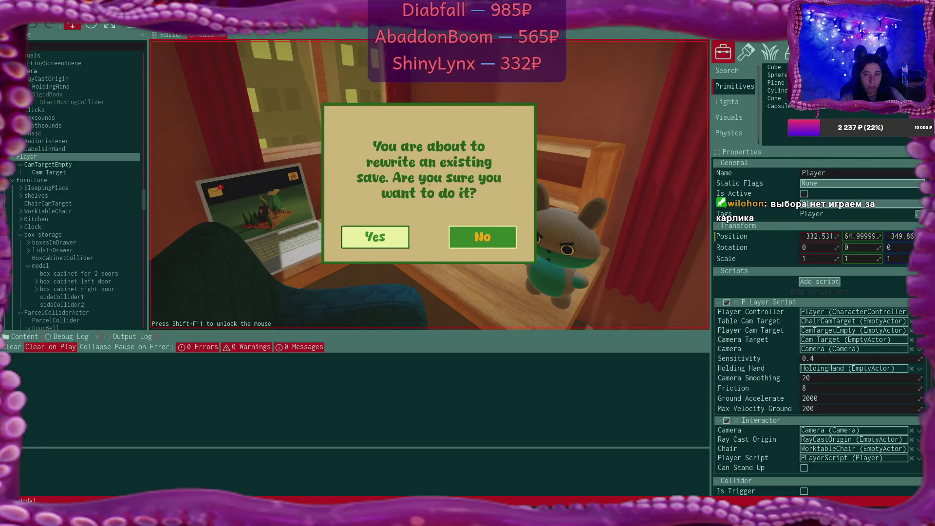
key("w")
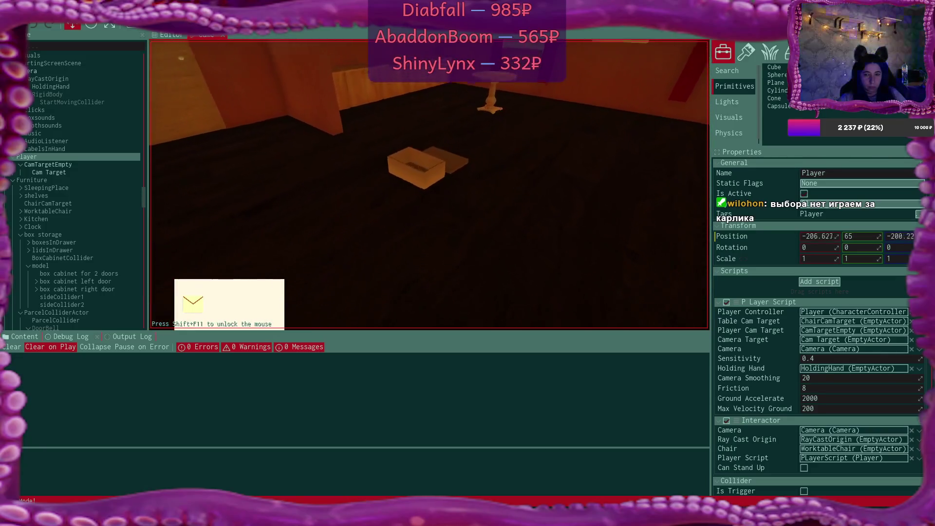
left_click(429, 185)
key("w")
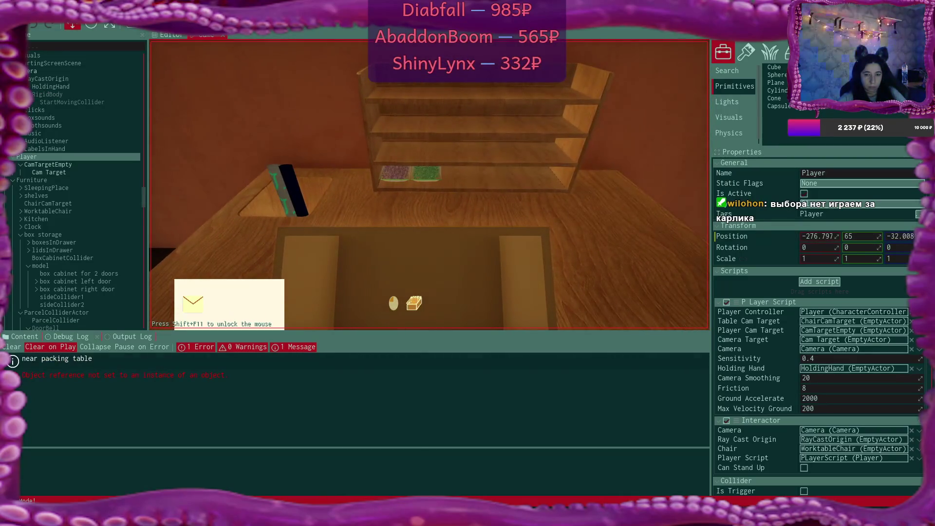
key("s")
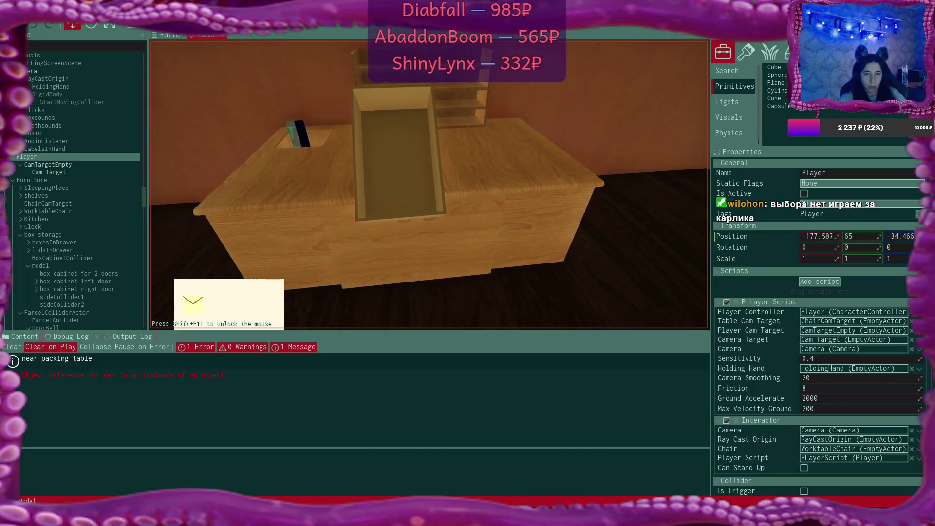
key("Escape")
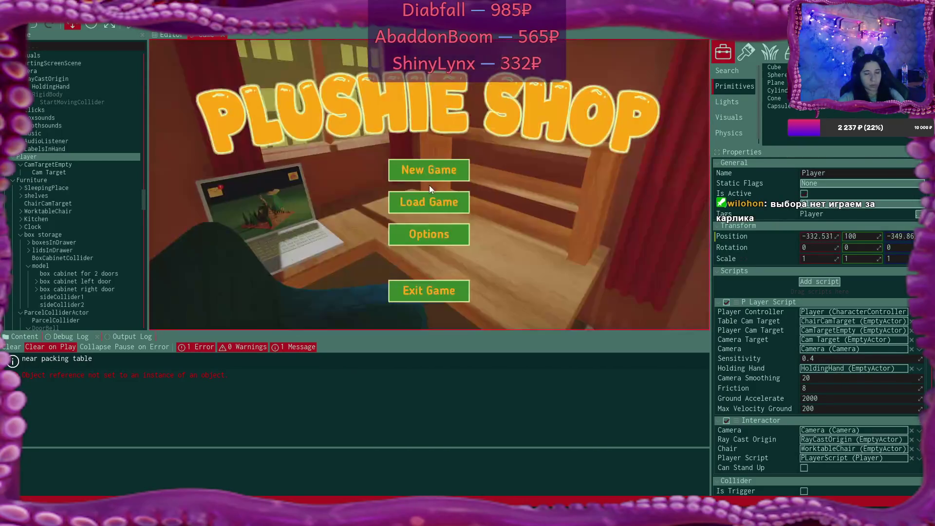
View the null-reference error's stack trace in the Debug Log, then stop play mode.
left_click(214, 379)
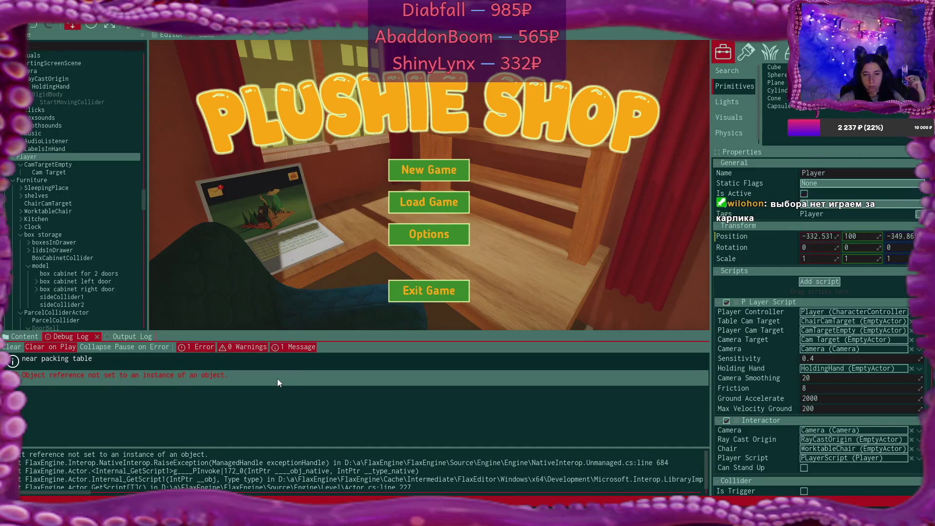
left_click(129, 26)
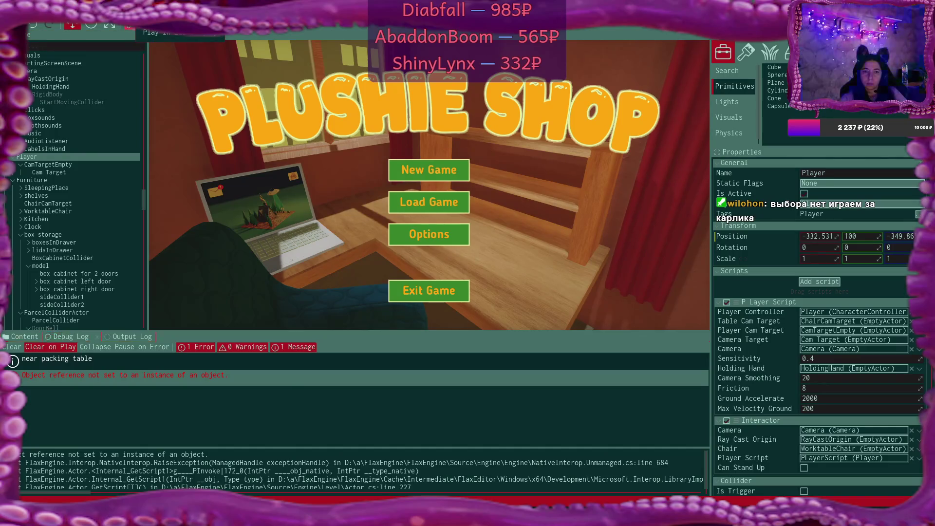
key("F5")
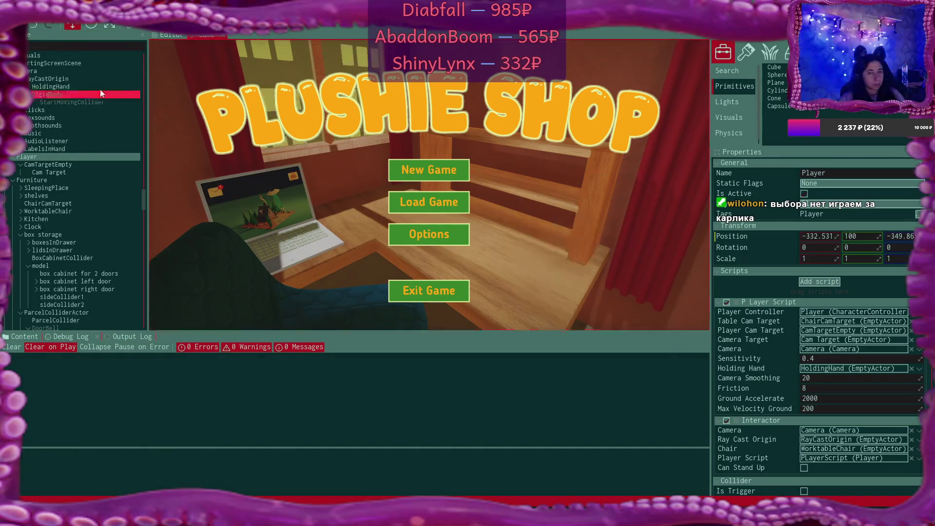
Recompile the game scripts from the File menu and start play again.
left_click(12, 7)
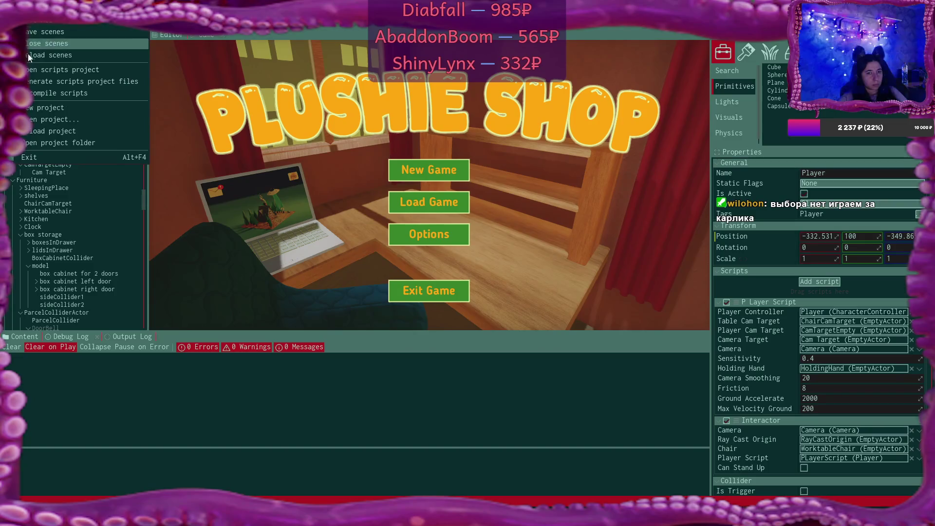
left_click(67, 98)
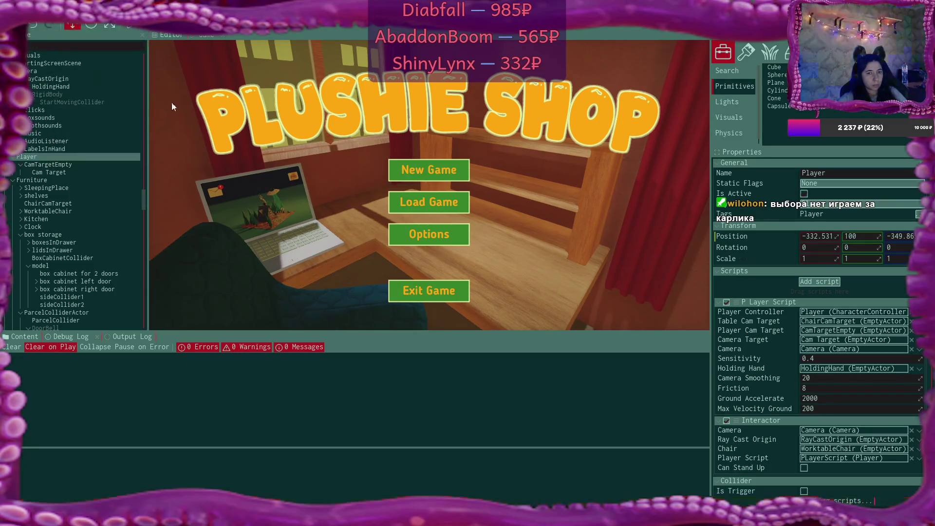
left_click(133, 27)
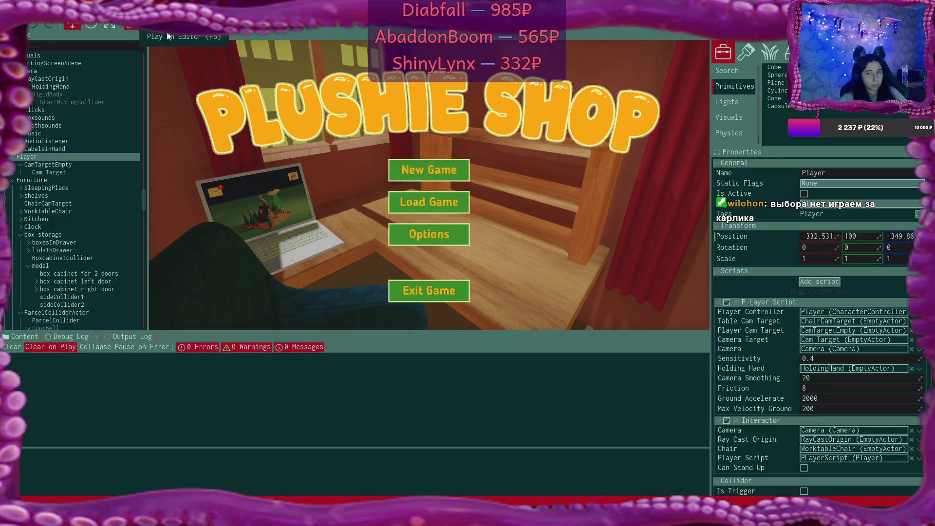
Start a new game in save slot Game 1, confirming the overwrite.
left_click(450, 172)
left_click(453, 171)
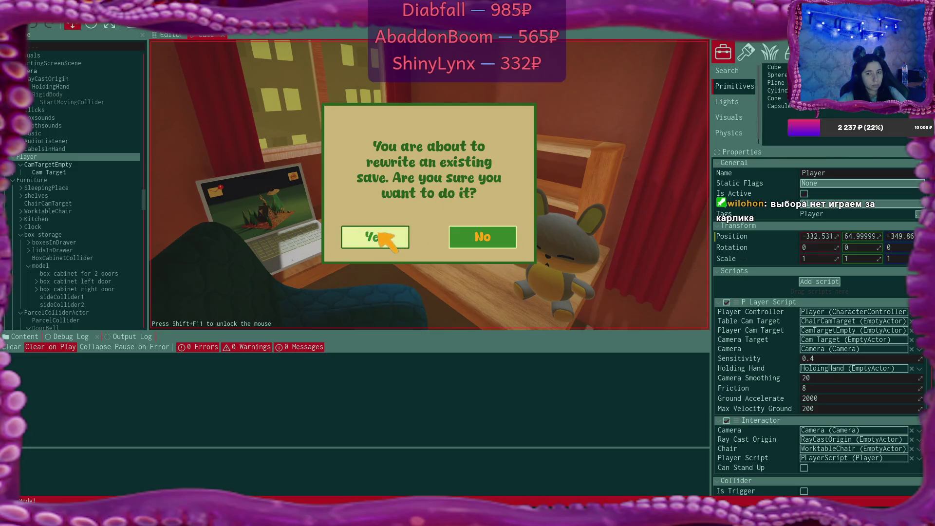
left_click(378, 237)
Pick up the box, walk it to the packing table and drop it there.
key("w")
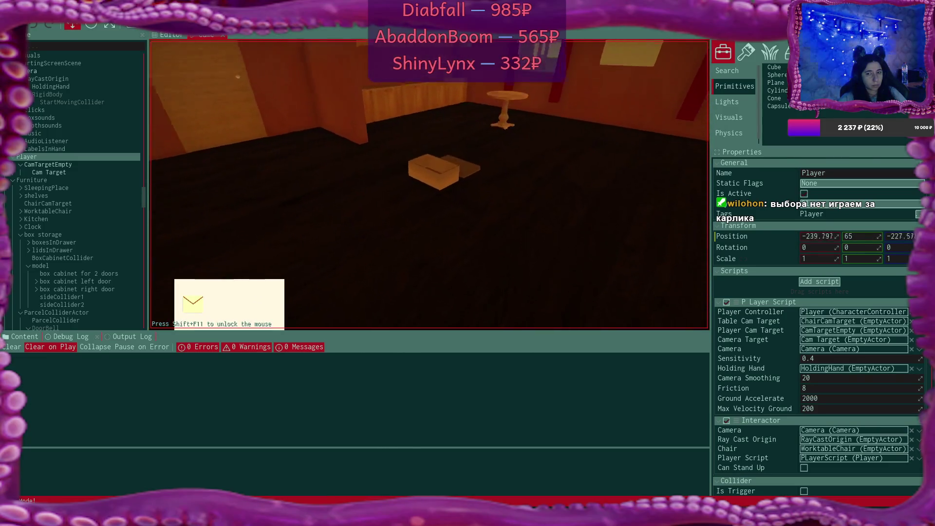
left_click(429, 185)
key("w")
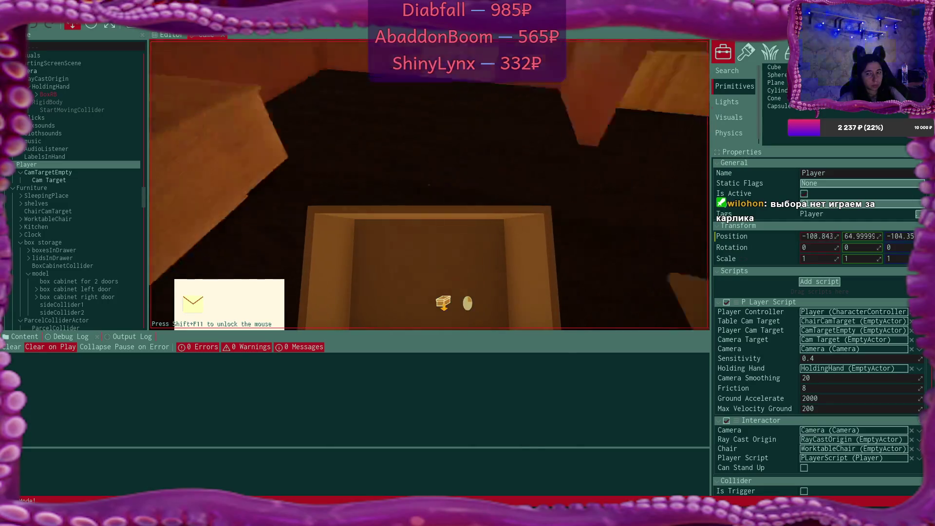
key("w")
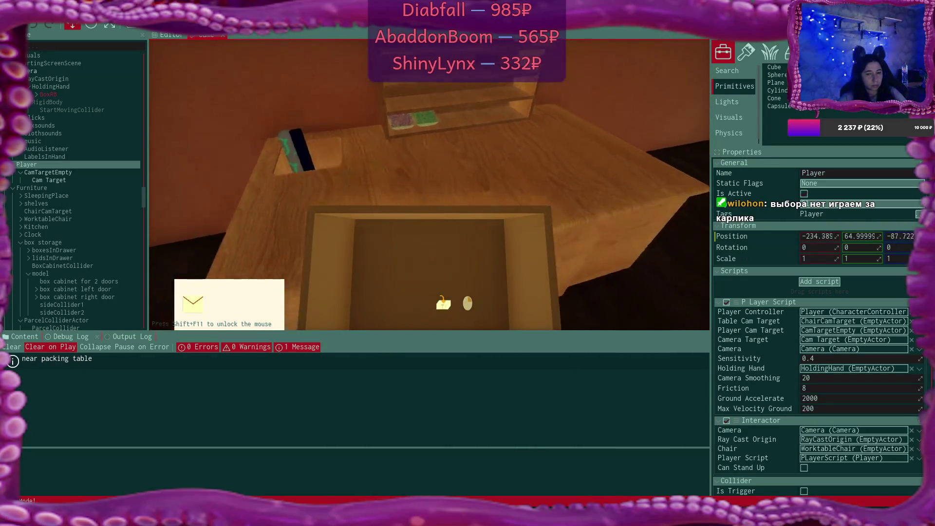
key("w")
left_click(430, 185)
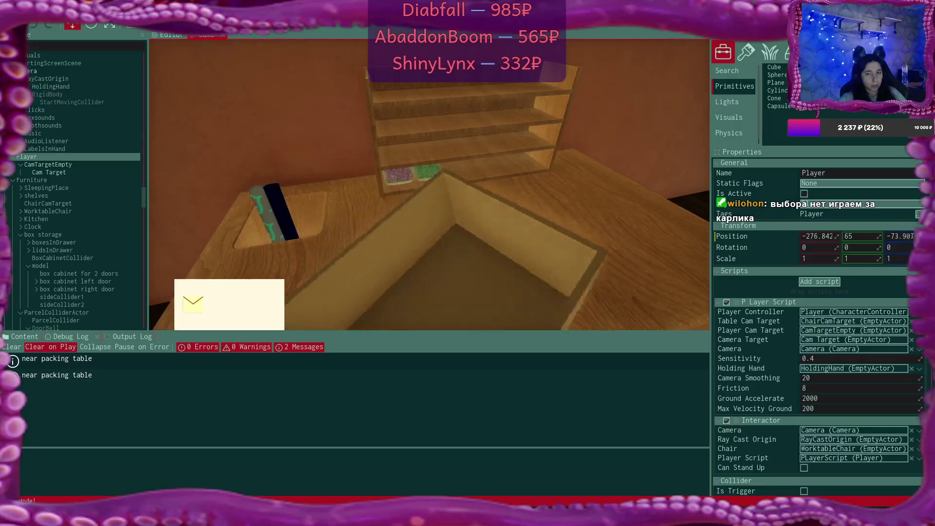
Turn the view toward the shelves and select Cam Target in the Scene tree.
key("w")
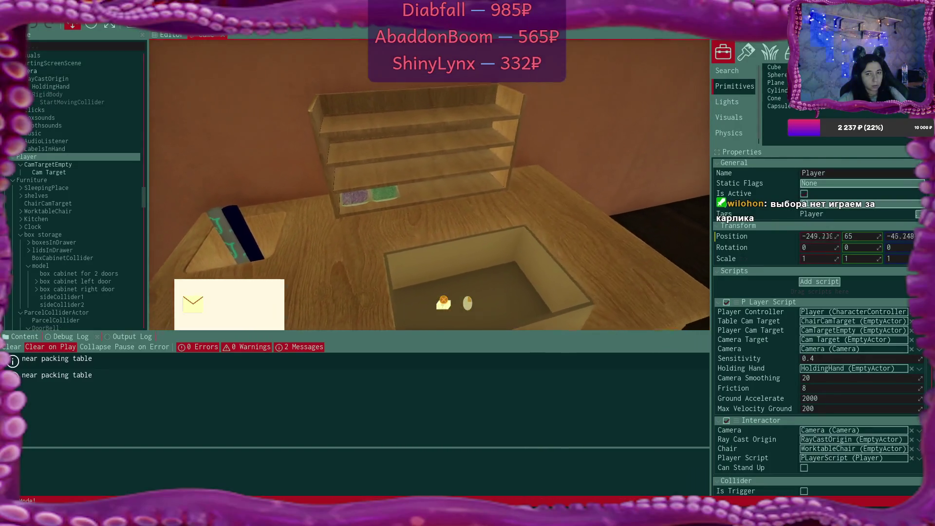
key("w")
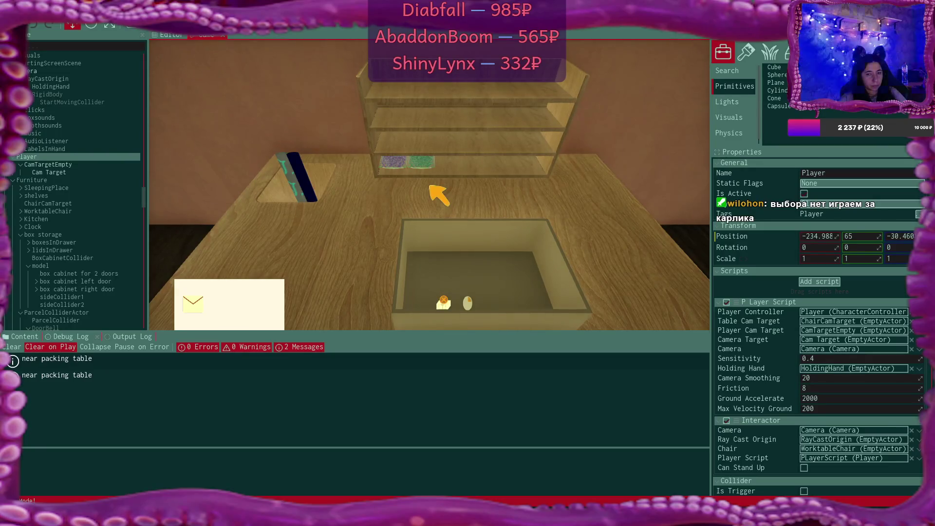
left_click(51, 172)
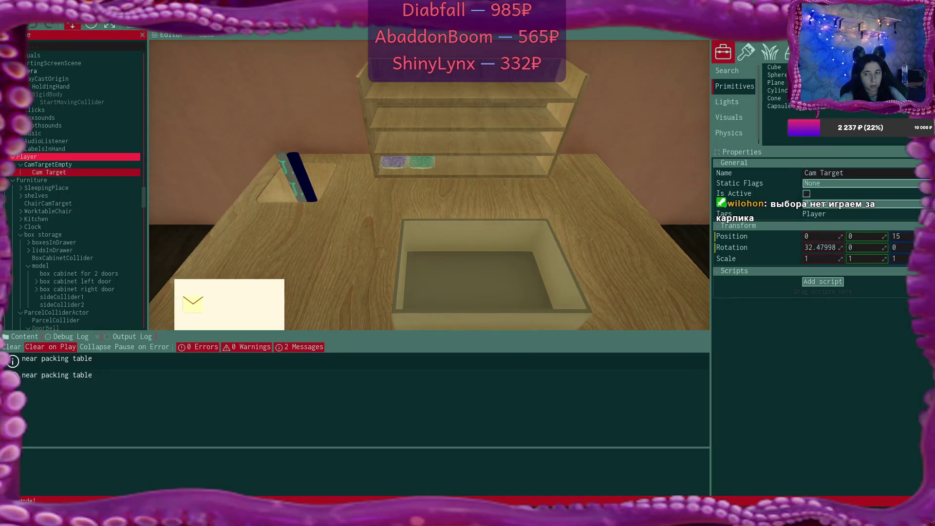
Review CamTargetEmpty's and the Player's properties in the Scene tree, then run the game in play mode.
left_click(48, 165)
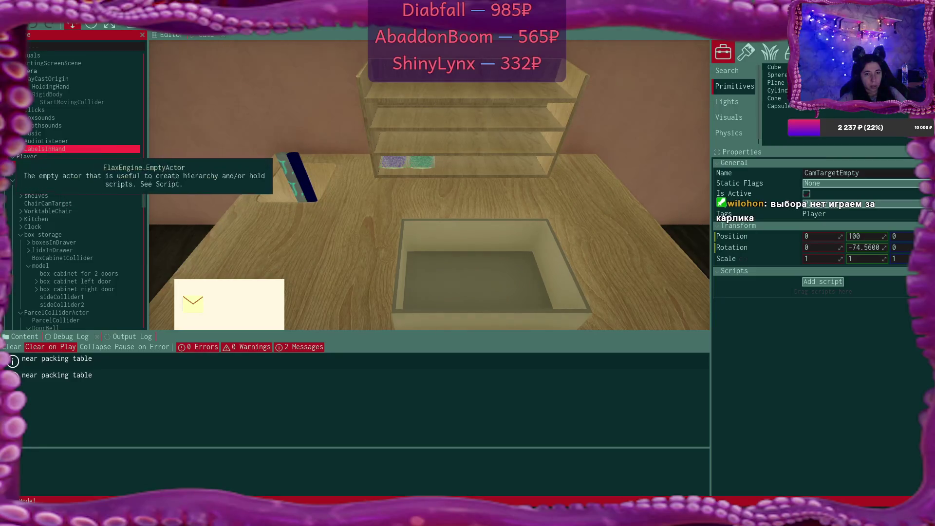
left_click(12, 156)
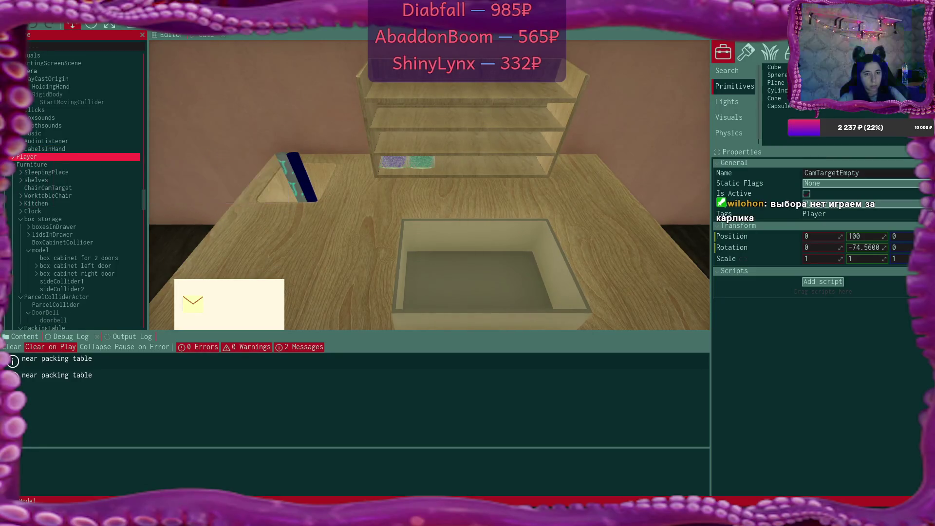
left_click(26, 157)
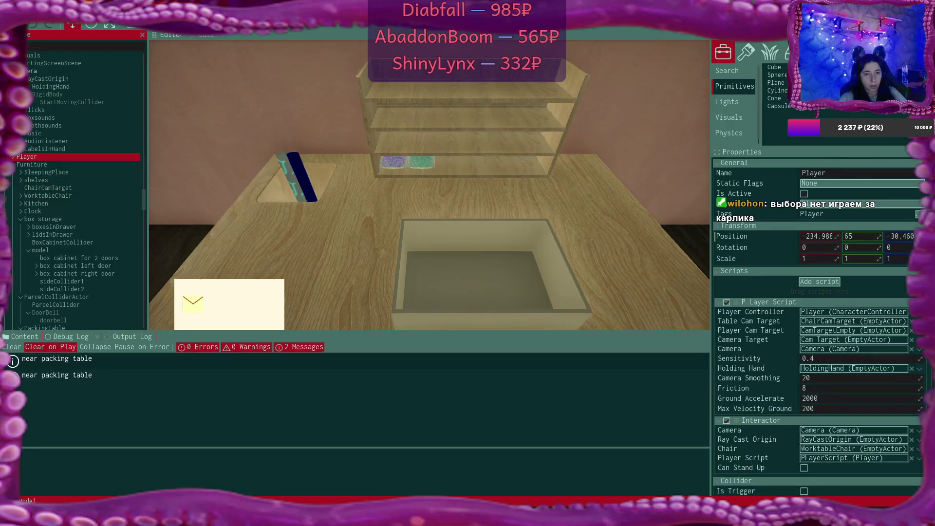
left_click(349, 417)
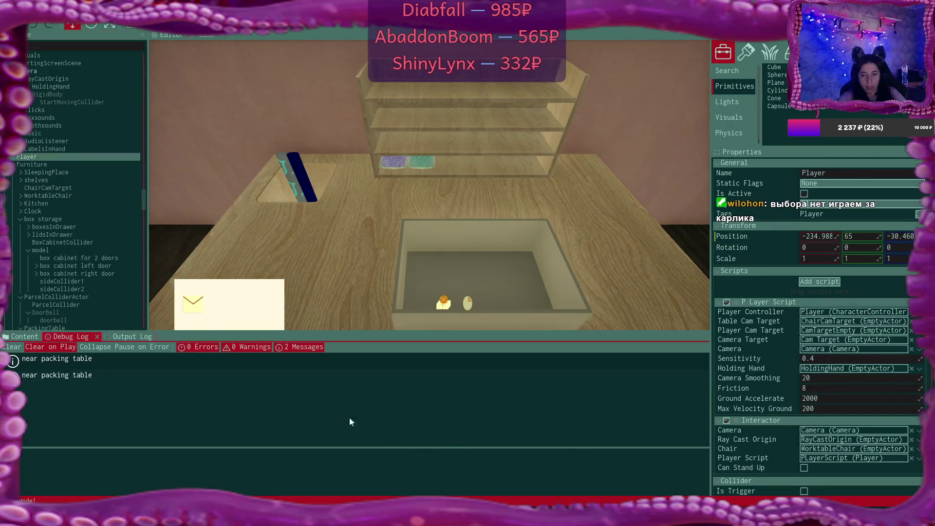
left_click(14, 157)
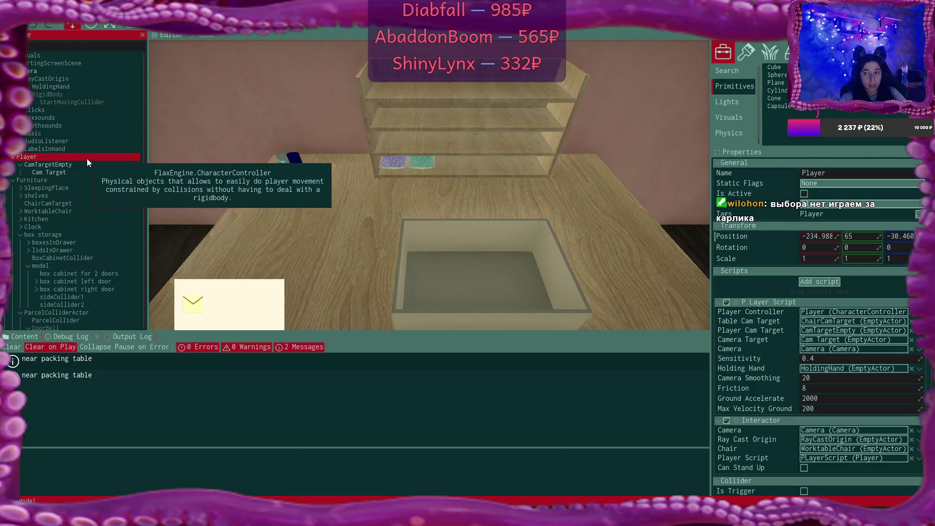
left_click(87, 165)
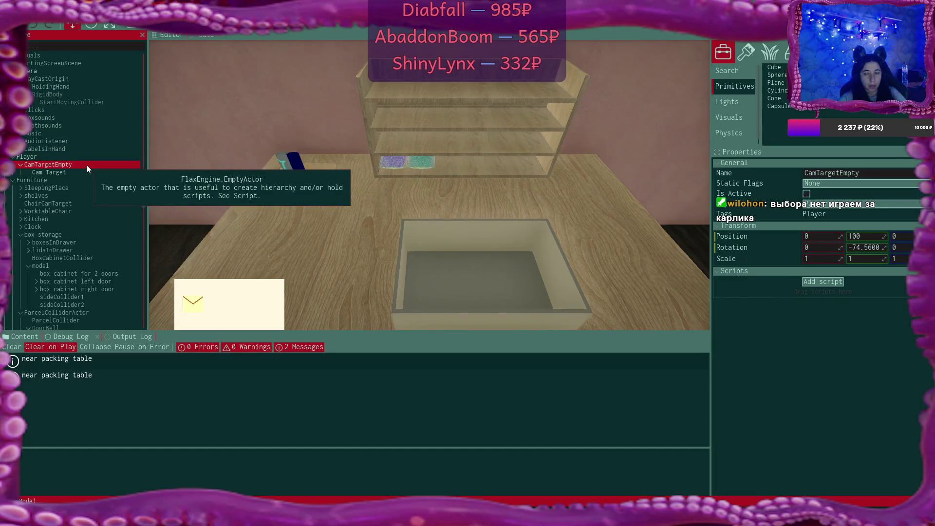
left_click(74, 156)
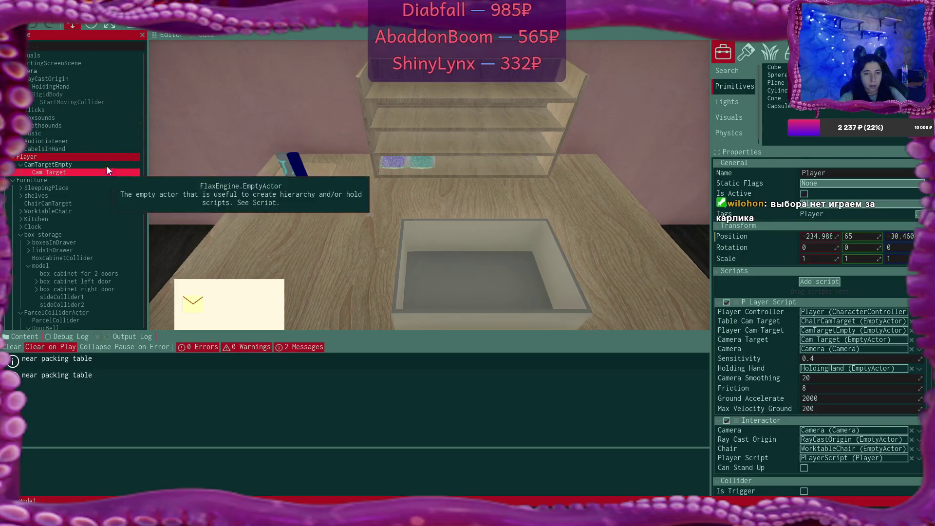
left_click(130, 23)
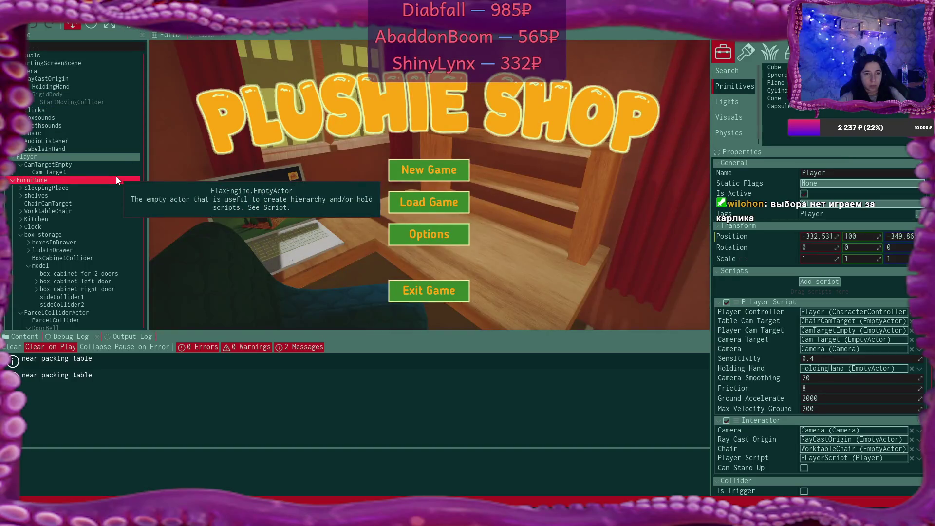
Change CamTargetEmpty's Position Y from 100 to 120 and start play mode.
scroll(117, 178, "down", 2)
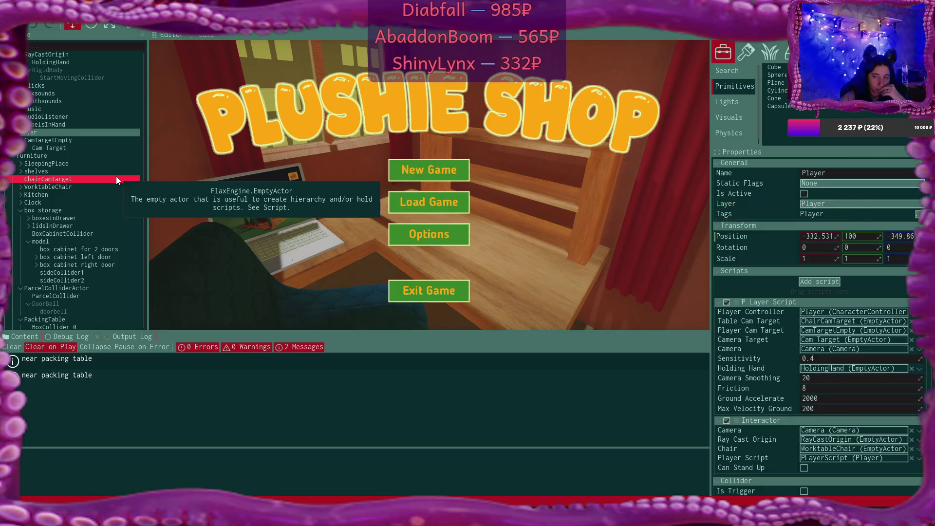
left_click(111, 141)
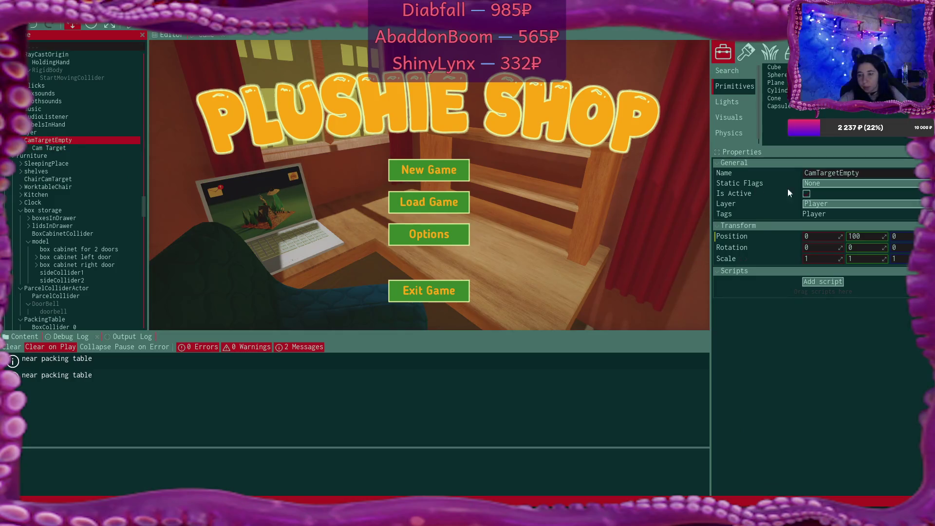
left_click(872, 235)
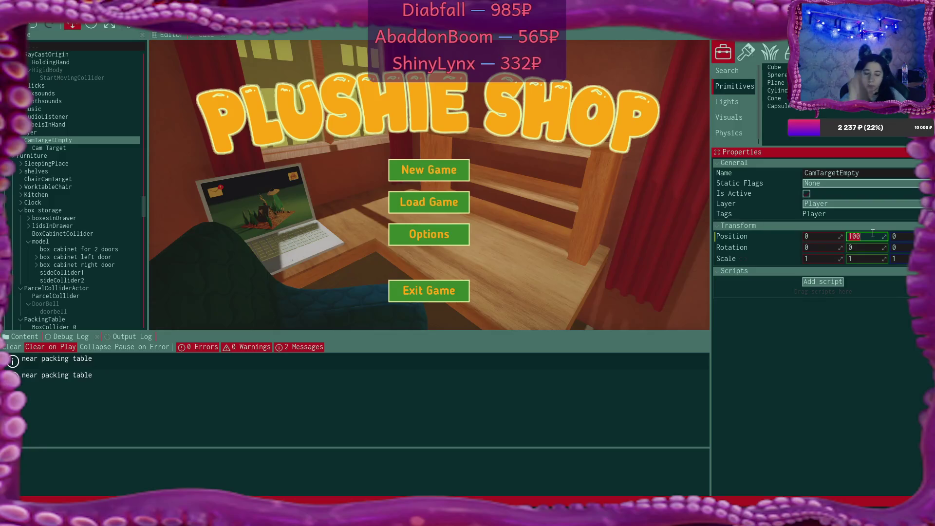
type("120")
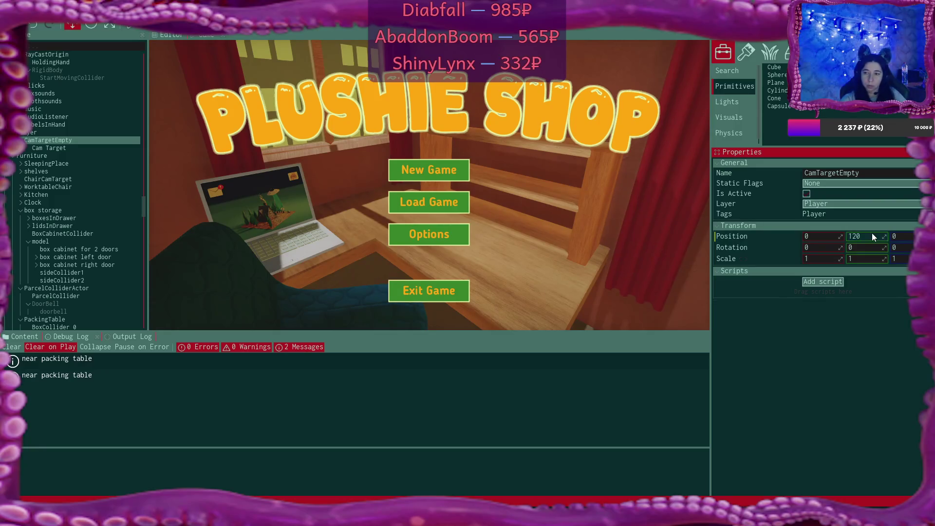
left_click(130, 29)
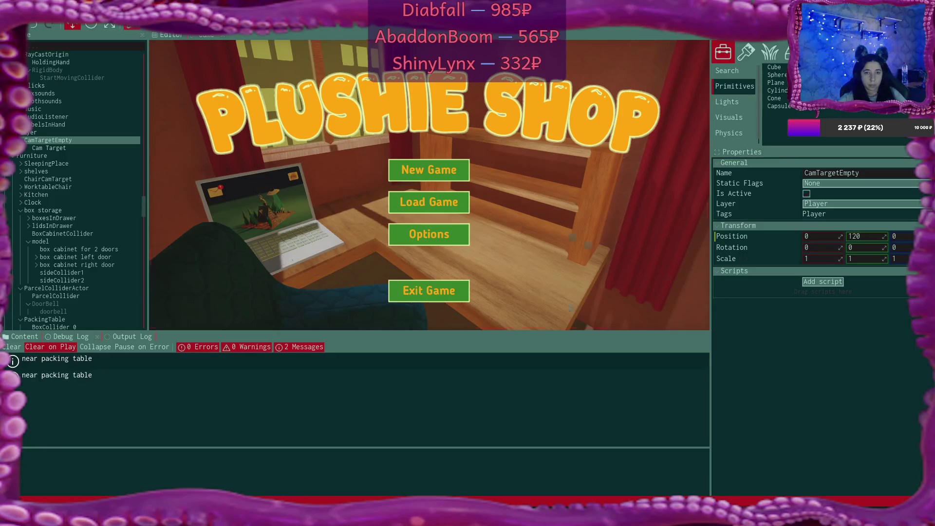
Start a new game in save slot Game 1, overwriting the existing save.
left_click(458, 168)
left_click(457, 168)
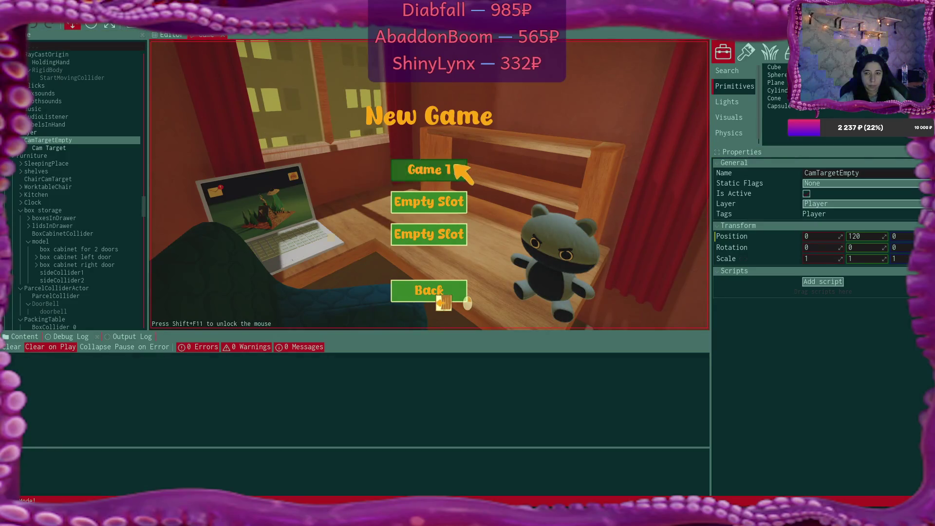
left_click(377, 239)
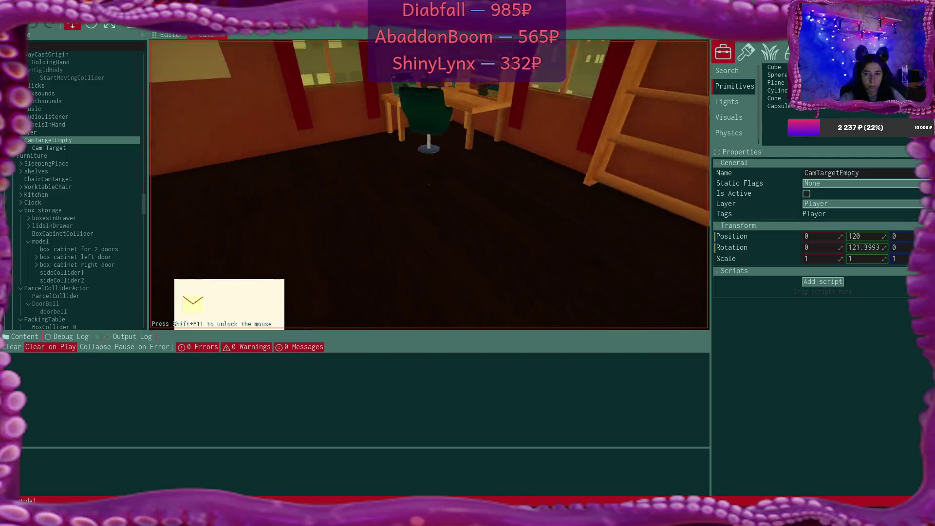
Carry a box up to the packing table, then stop play mode.
left_click(430, 185)
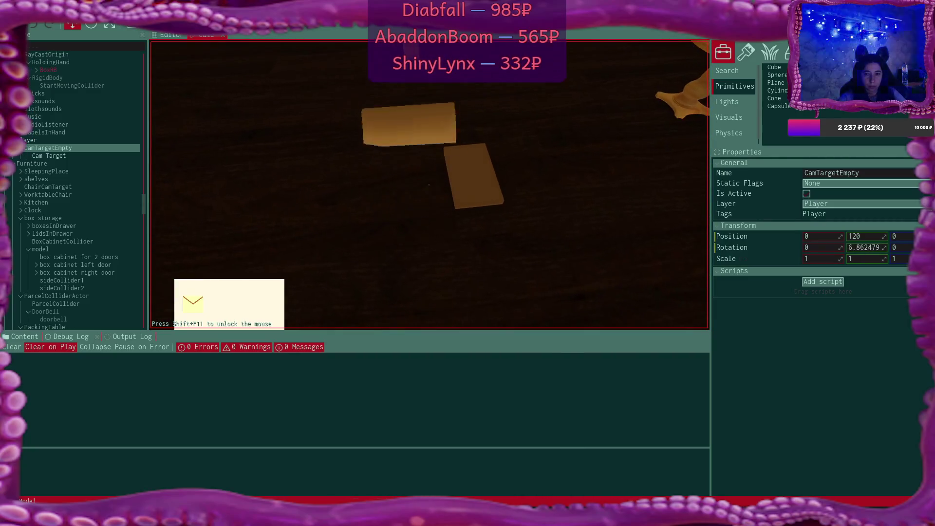
key("w")
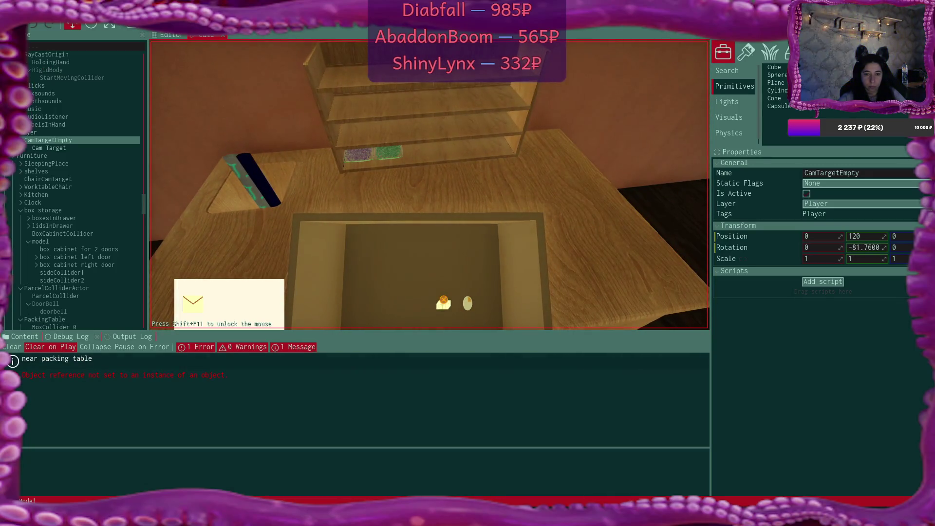
key("F5")
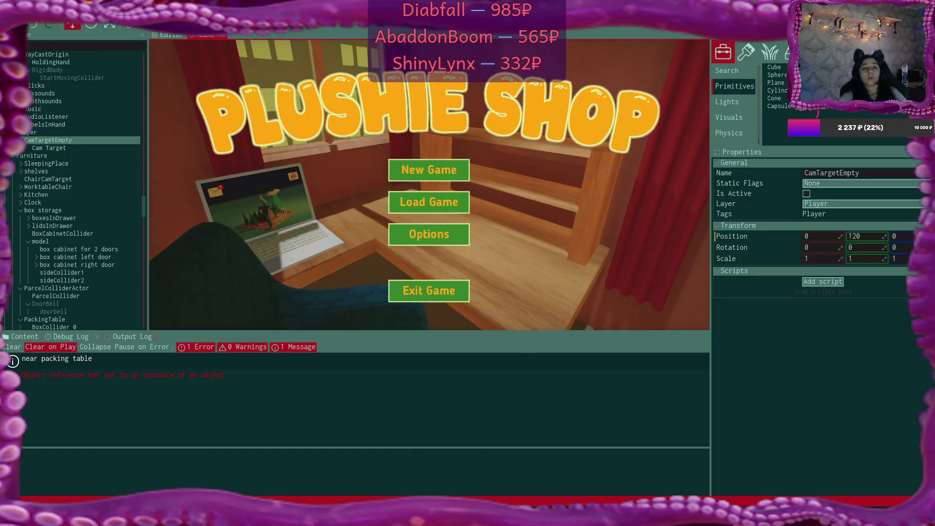
left_click(14, 12)
Recompile scripts, read through the 'Object reference not set' stack trace, then switch to VS Code.
left_click(58, 92)
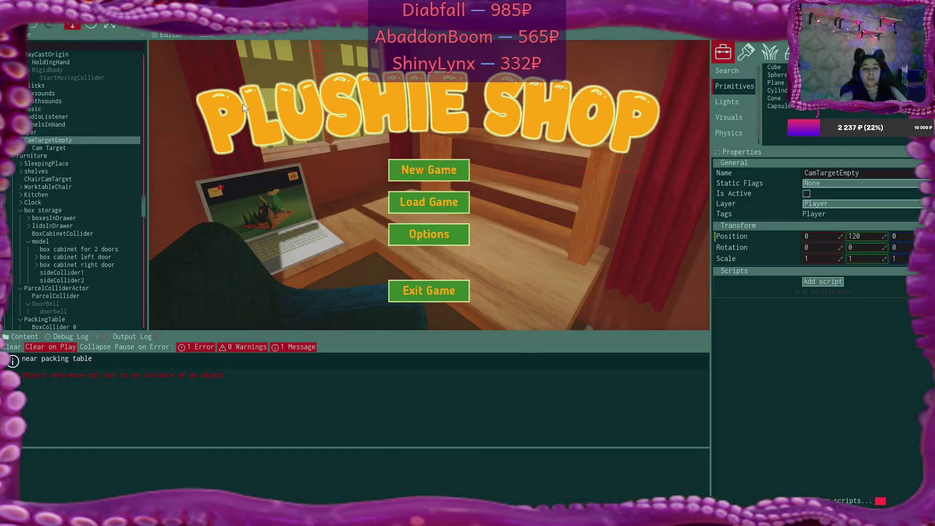
left_click(221, 377)
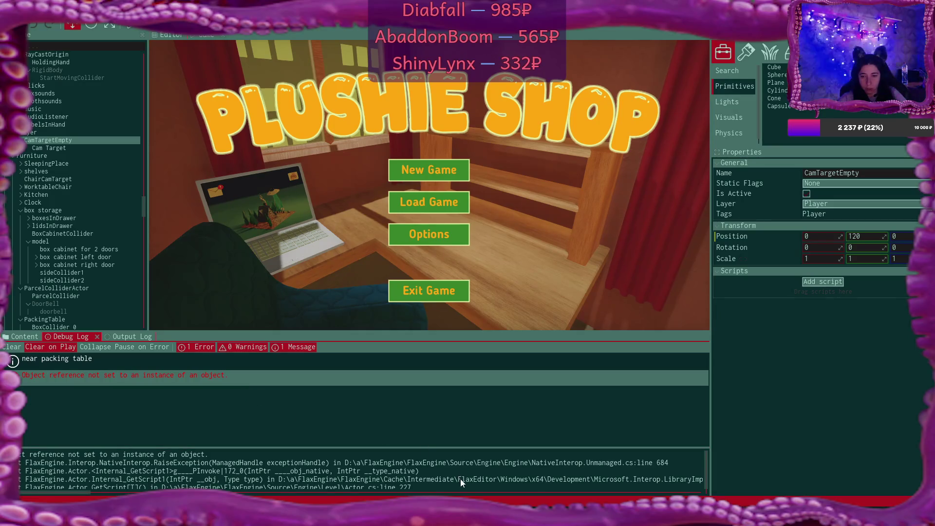
scroll(460, 478, "down", 1)
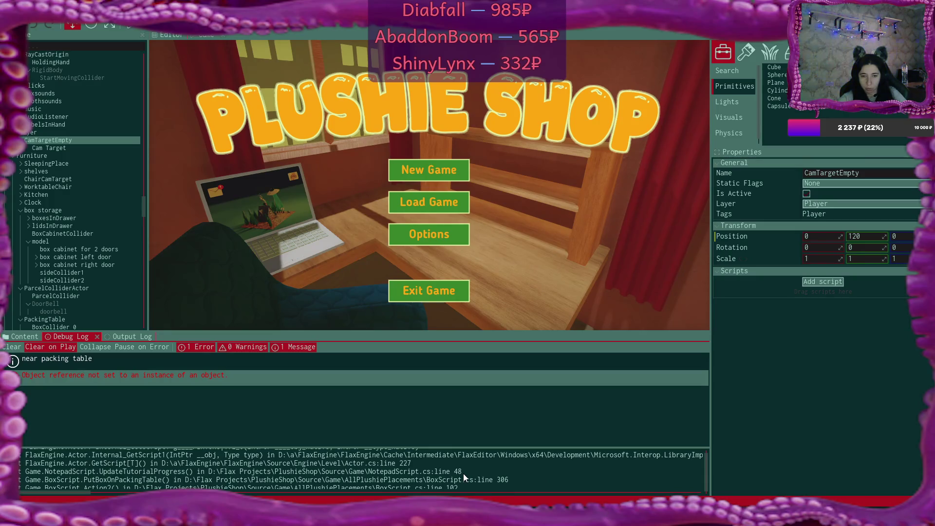
scroll(531, 479, "down", 1)
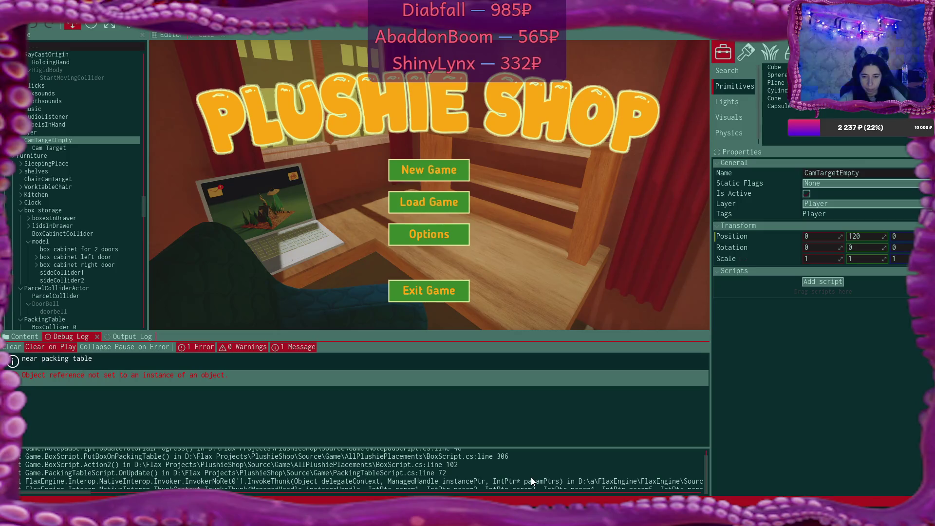
key("alt+Tab")
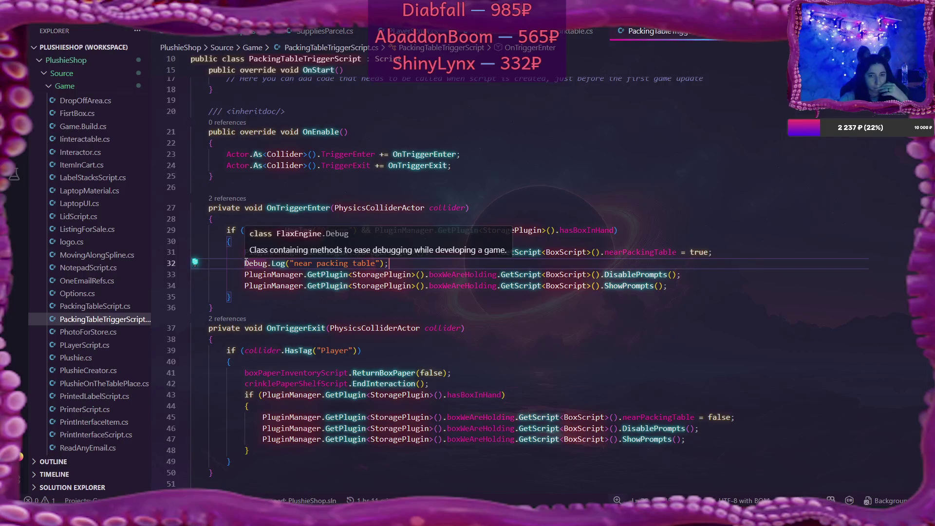
Delete the "near packing table" Debug.Log line and its leftover blank line from PackingTableTriggerScript.cs.
mouse_move(244, 263)
left_mouse_down()
mouse_move(367, 253)
mouse_move(246, 263)
left_mouse_up()
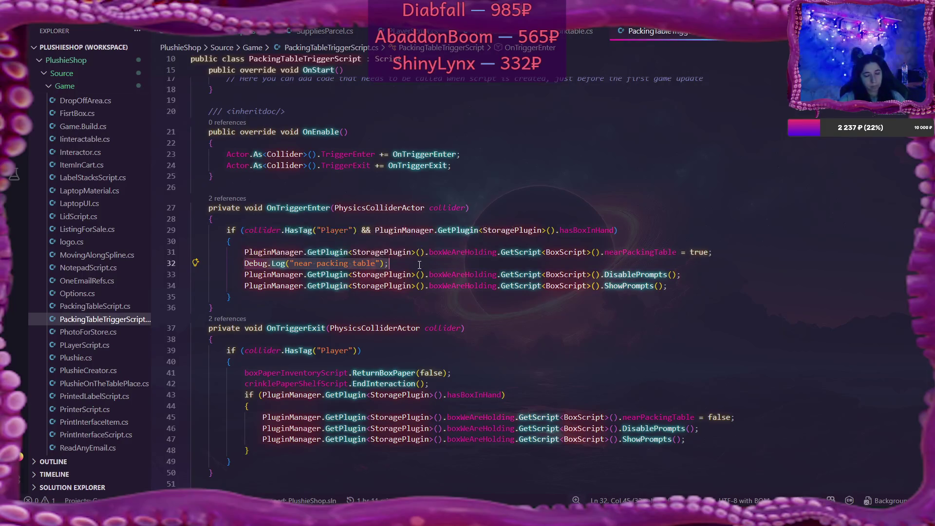
key("BackSpace")
scroll(429, 302, "down", 2)
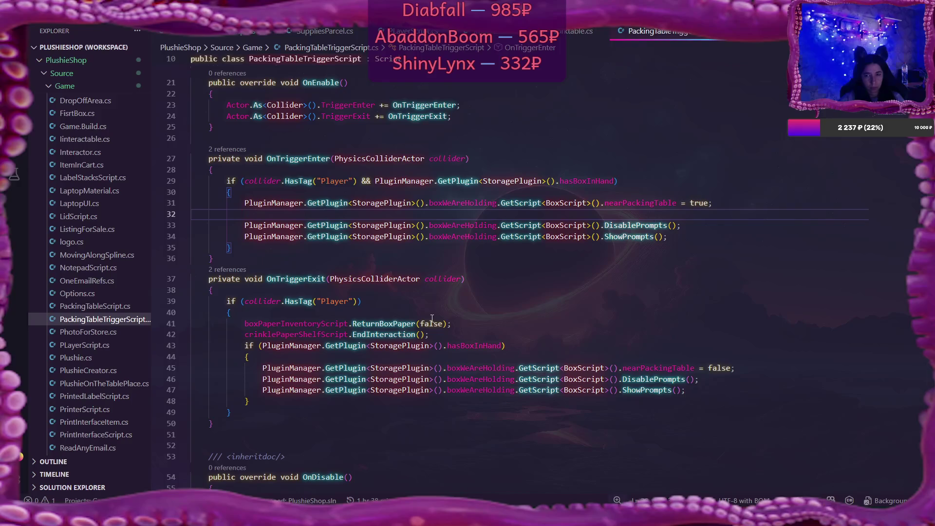
left_click(716, 207)
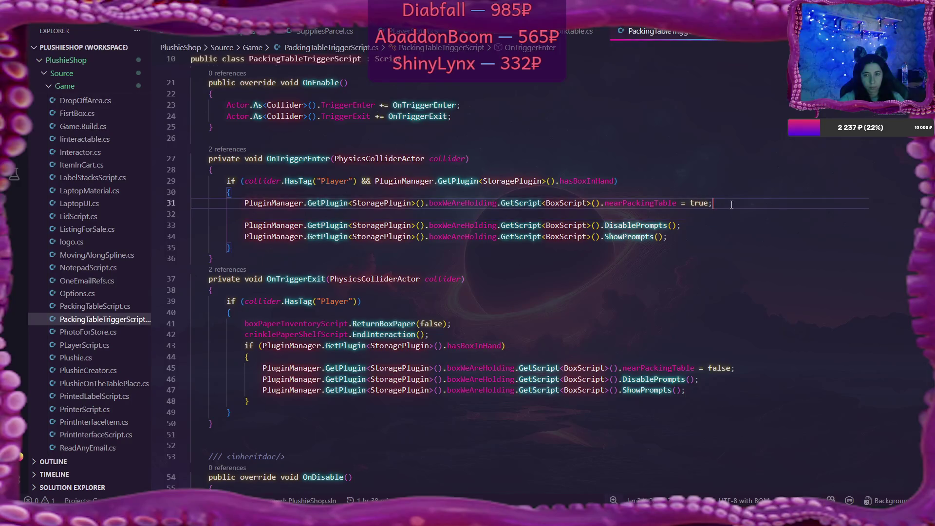
key("Delete")
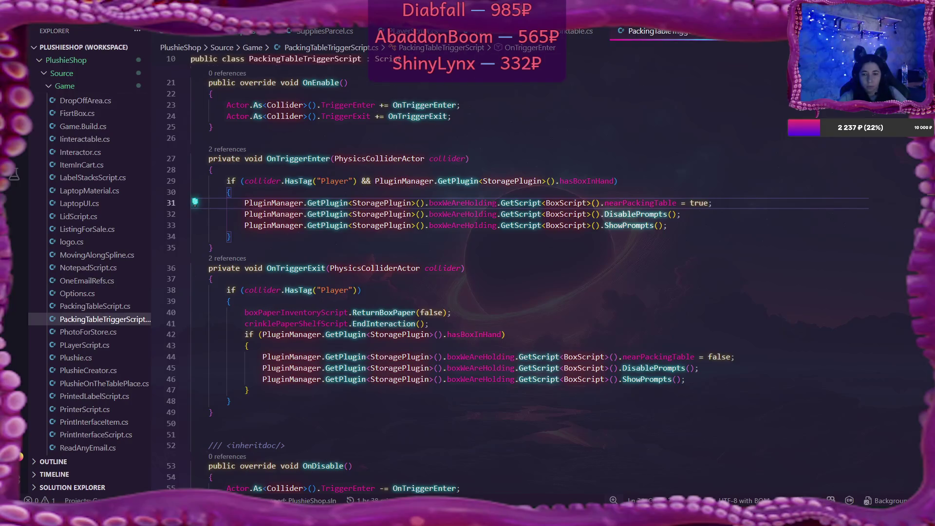
Check the error in Flax again, then open PackingTableScript.cs in the Explorer.
key("alt+Tab")
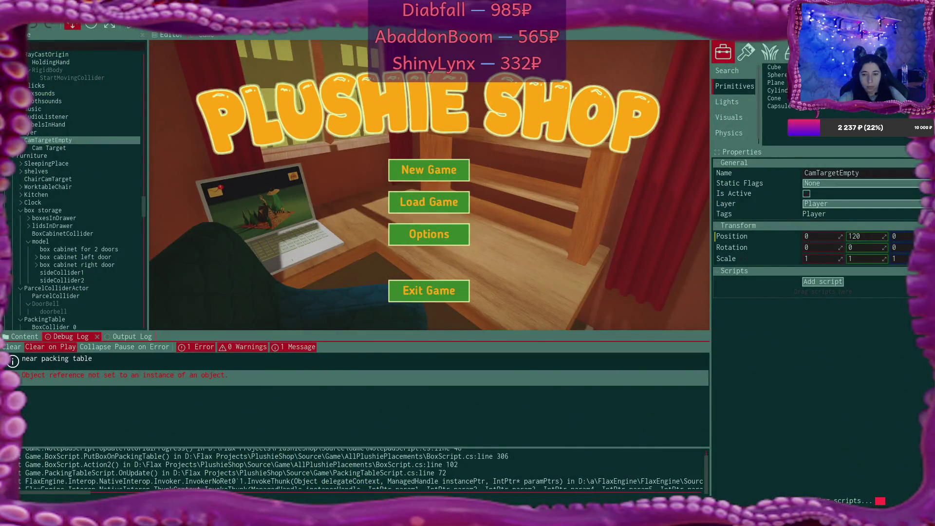
key("alt+Tab")
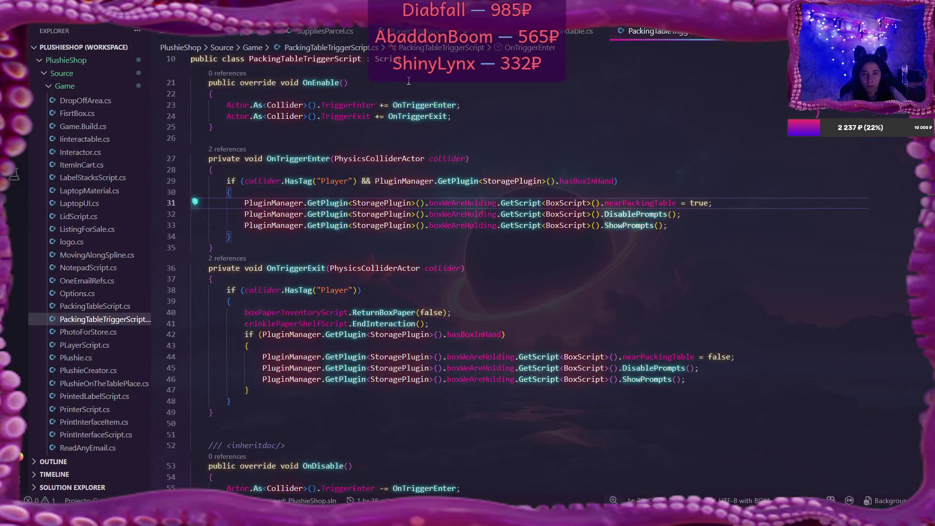
left_click(95, 306)
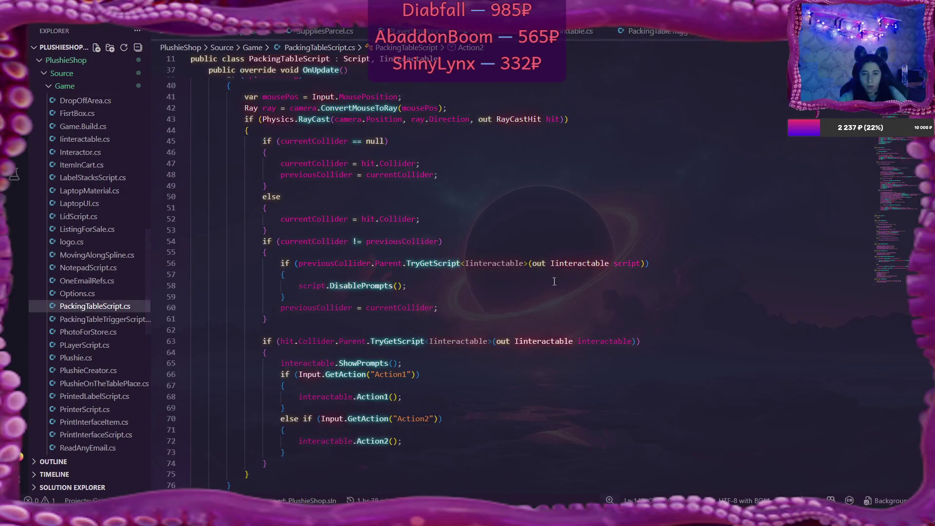
Compare the interactable.Action2() call on line 72 against the stack trace in Flax.
scroll(554, 282, "down", 5)
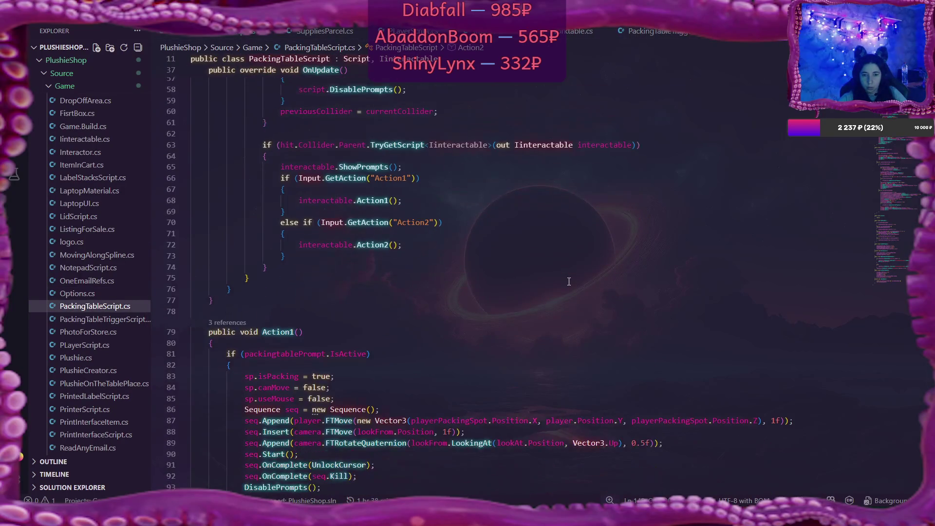
left_click(419, 243)
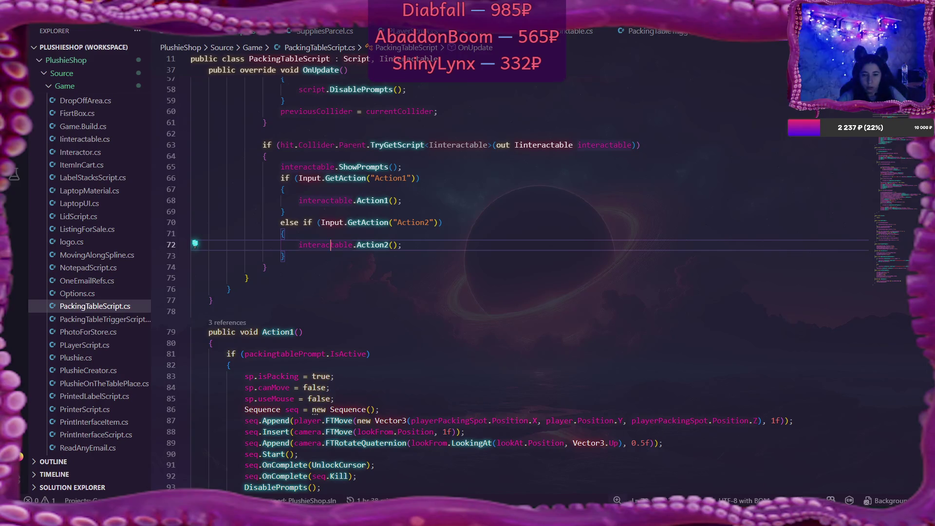
key("alt+Tab")
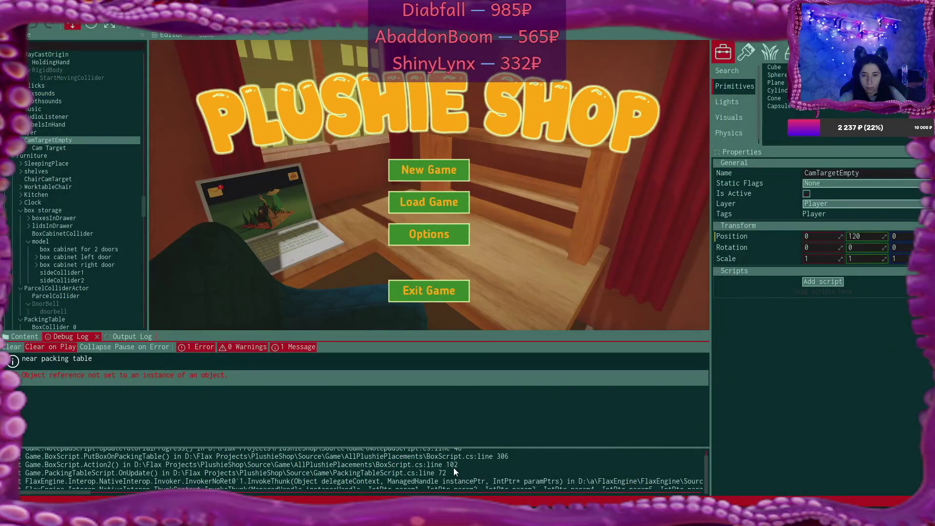
key("alt+Tab")
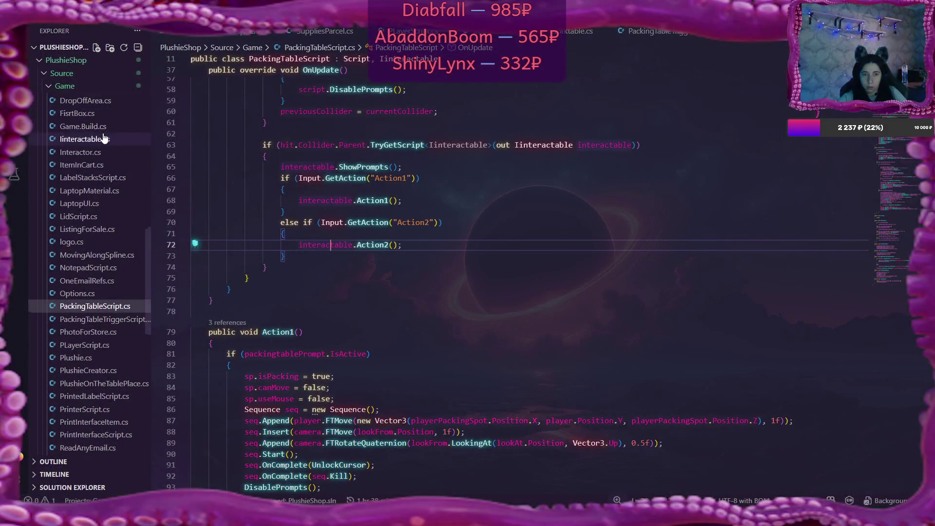
Open BoxScript.cs from the AllPlushiePlacements folder.
scroll(101, 141, "up", 5)
scroll(98, 146, "up", 10)
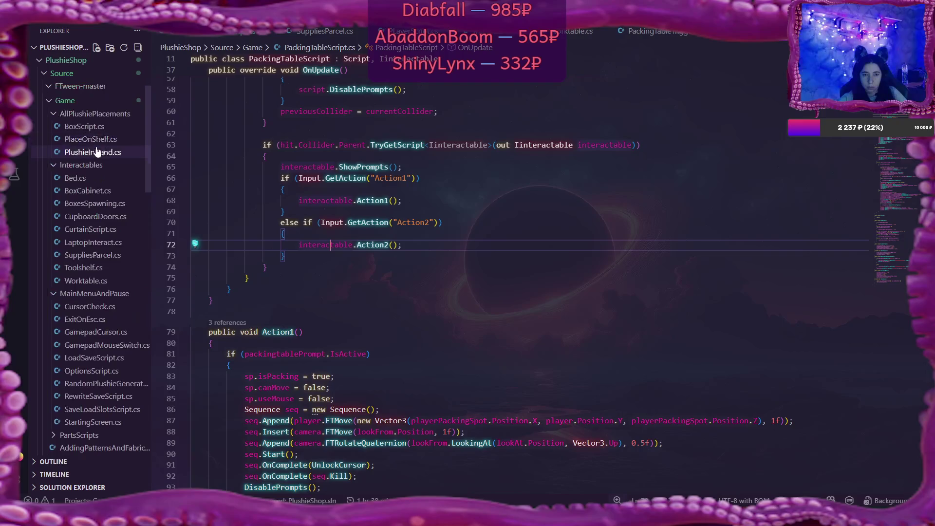
left_click(84, 200)
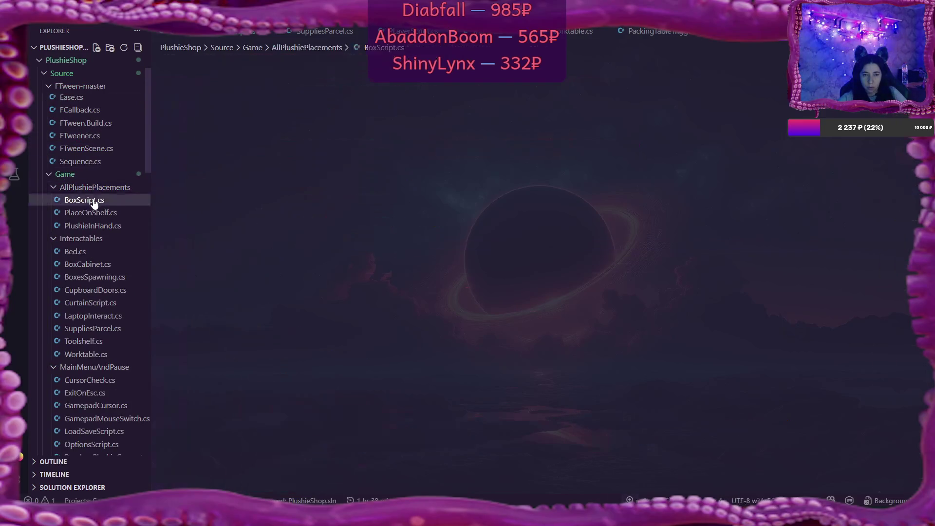
Select the PutBoxOnPackingTable call on line 102 of BoxScript.cs.
scroll(543, 165, "up", 20)
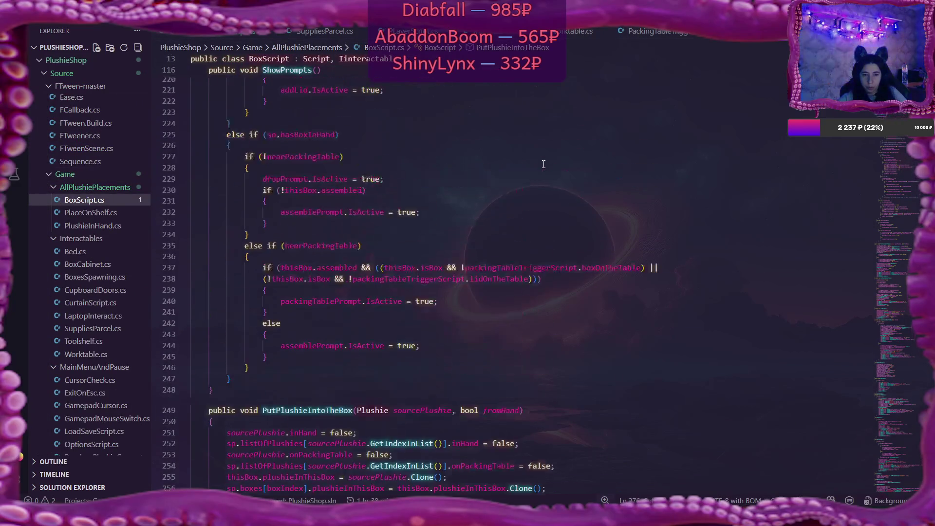
scroll(544, 164, "up", 19)
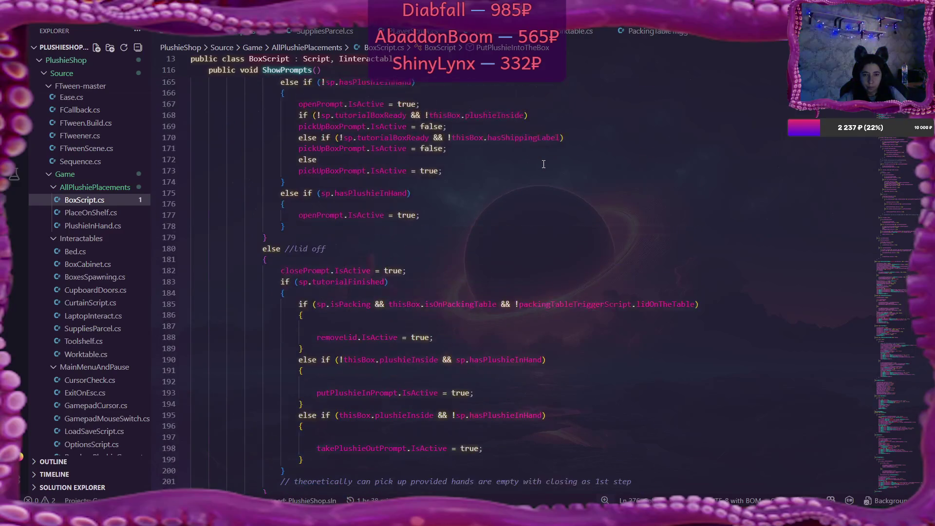
scroll(544, 164, "up", 15)
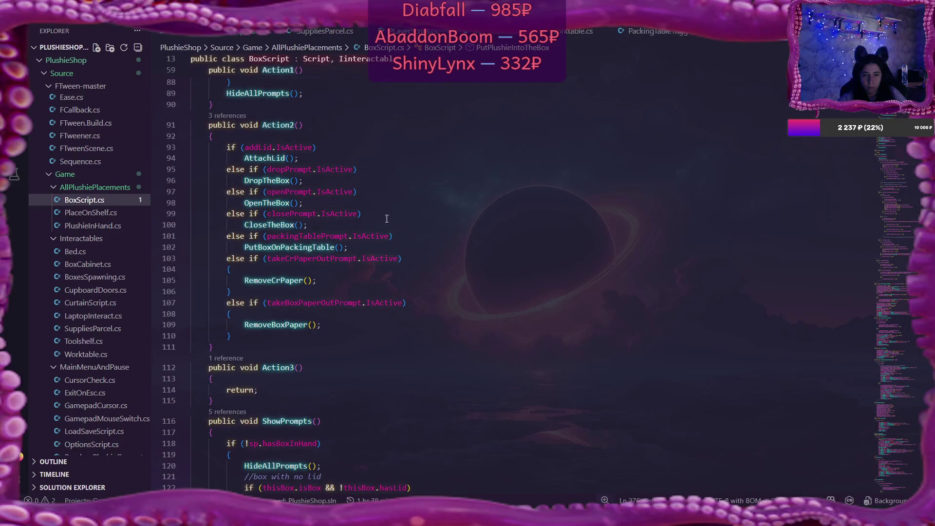
left_click(276, 246)
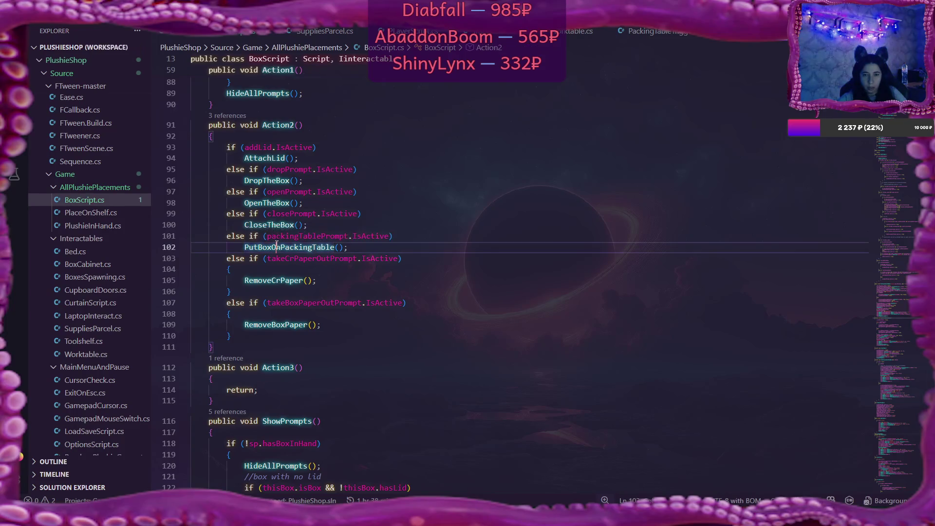
double_click(277, 247)
scroll(643, 187, "down", 10)
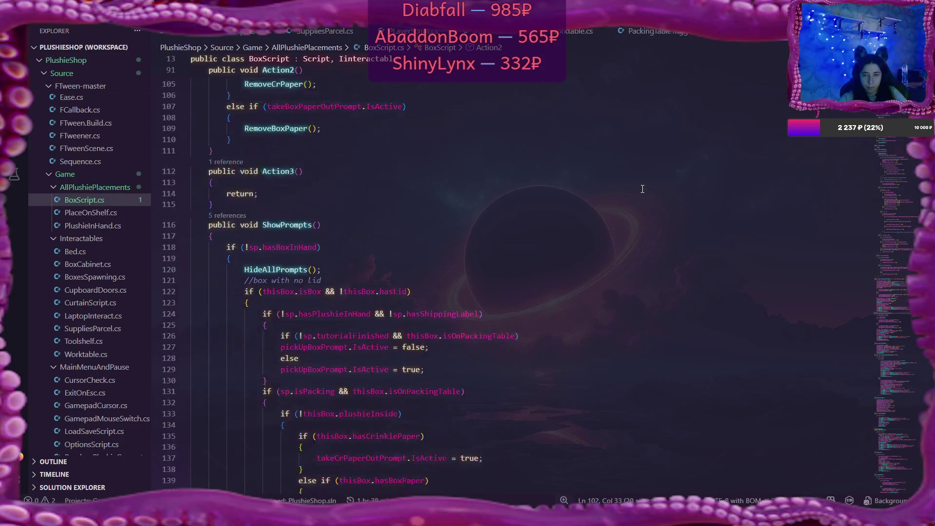
scroll(643, 187, "down", 20)
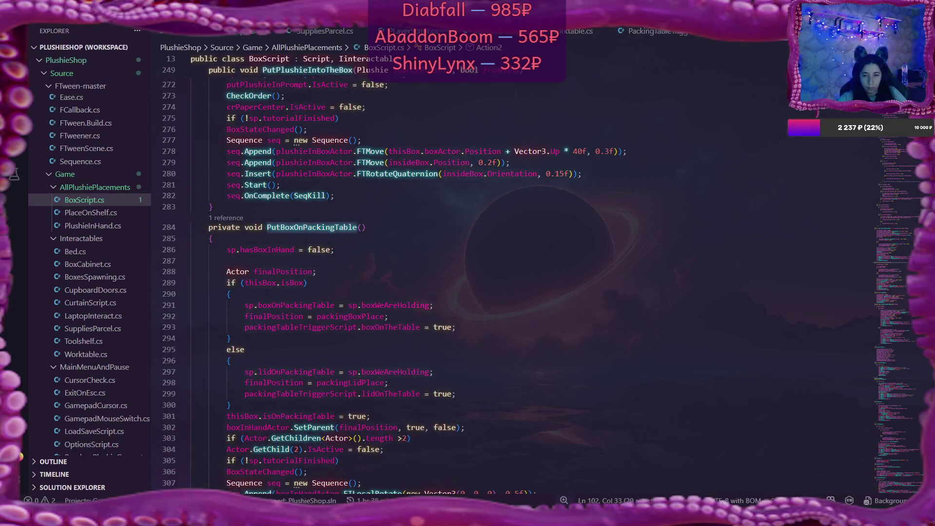
Compare it with the error in Flax's Debug Log, then return to BoxScript.cs.
key("alt+Tab")
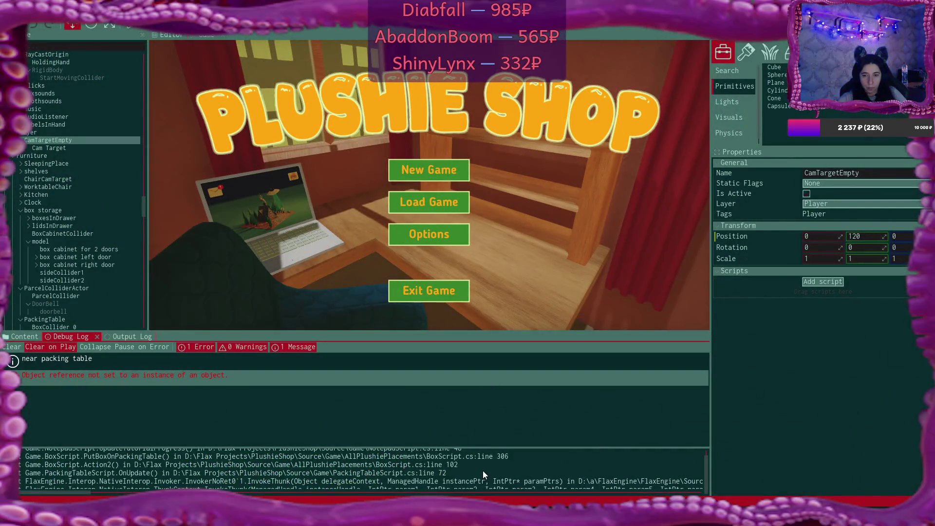
scroll(483, 471, "up", 1)
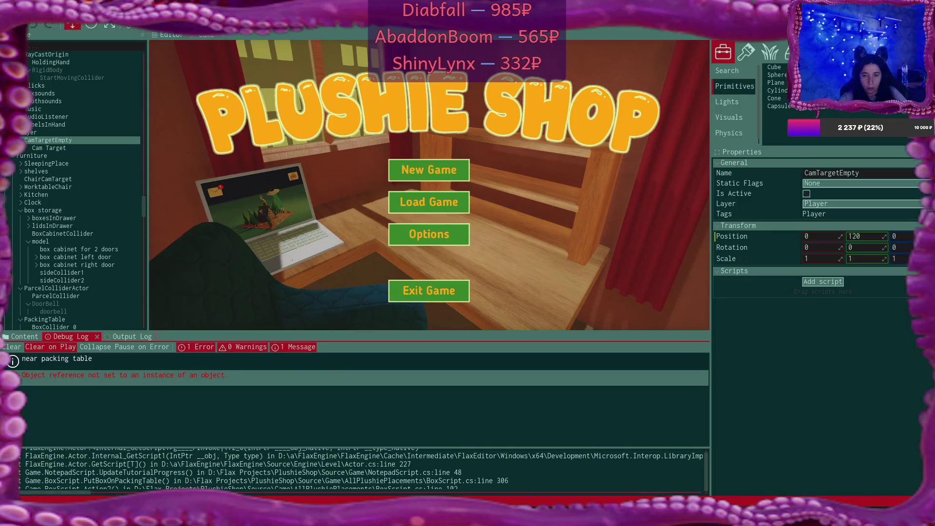
key("alt+Tab")
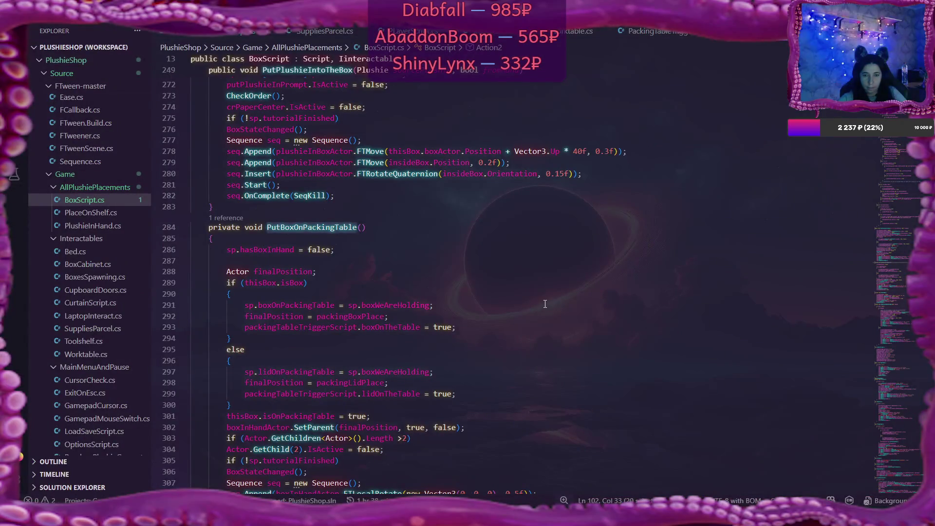
Select BoxStateChanged on line 306 and read the surrounding GlueShippingLabel code.
scroll(545, 303, "down", 4)
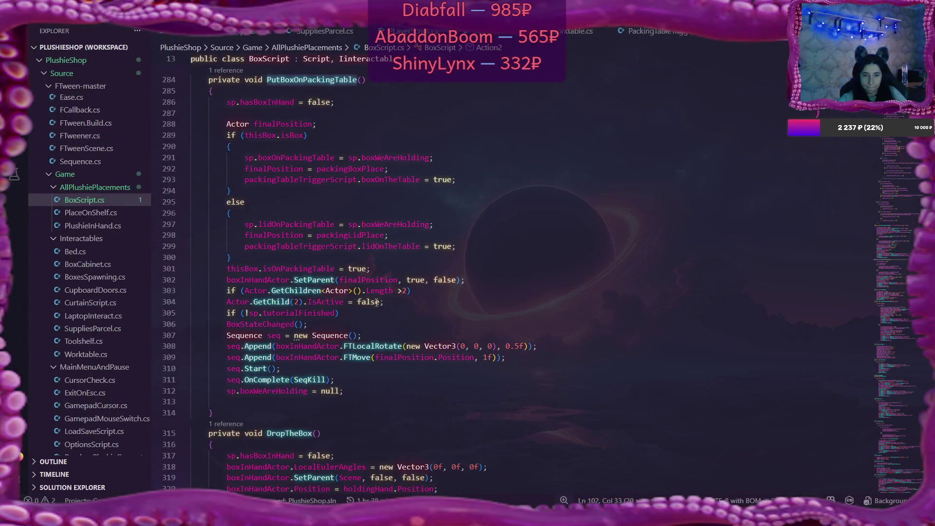
left_click(249, 324)
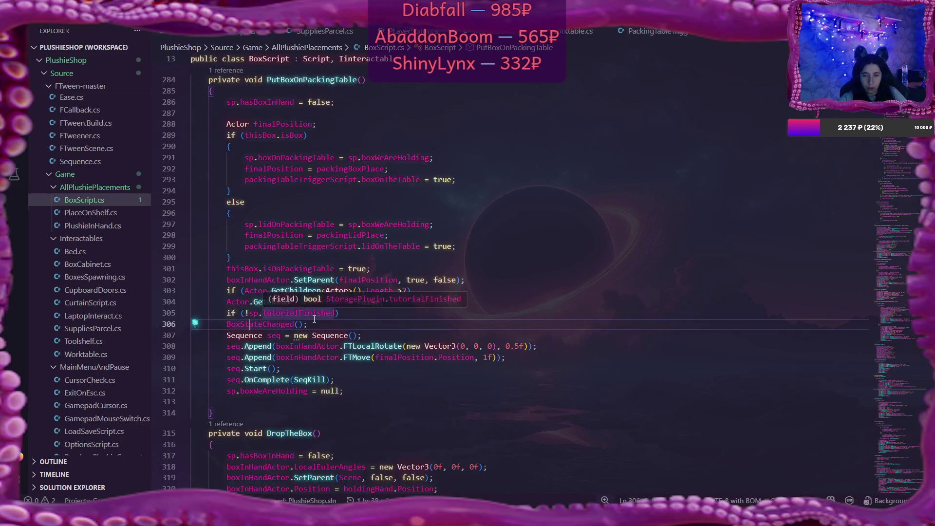
double_click(285, 324)
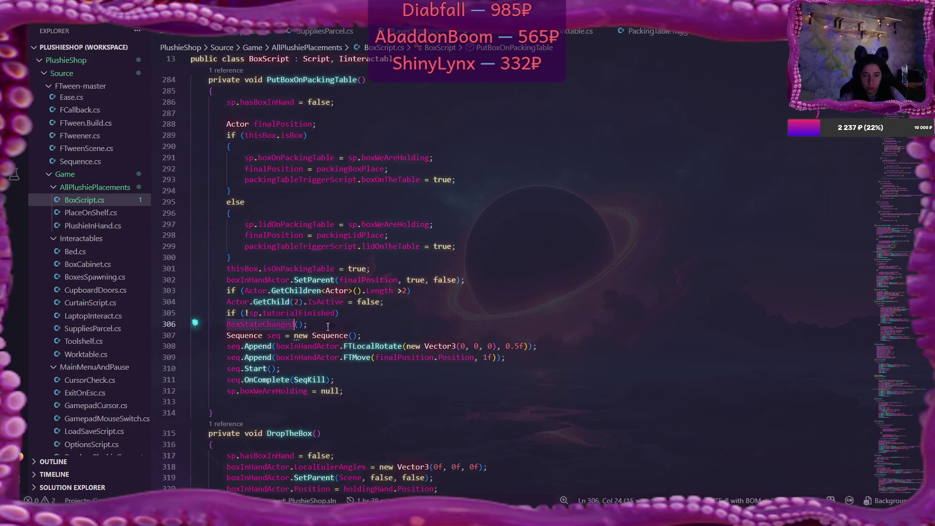
scroll(900, 273, "down", 20)
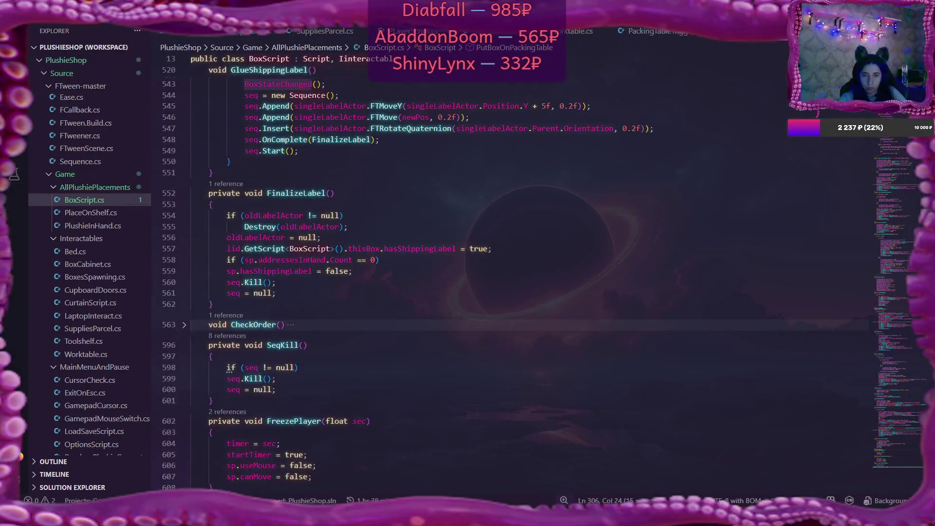
scroll(488, 273, "up", 10)
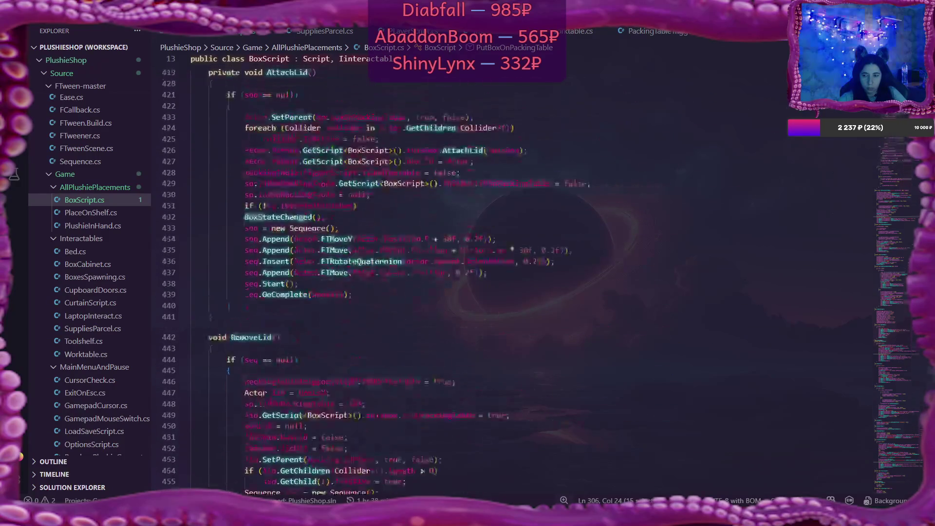
scroll(467, 280, "down", 10)
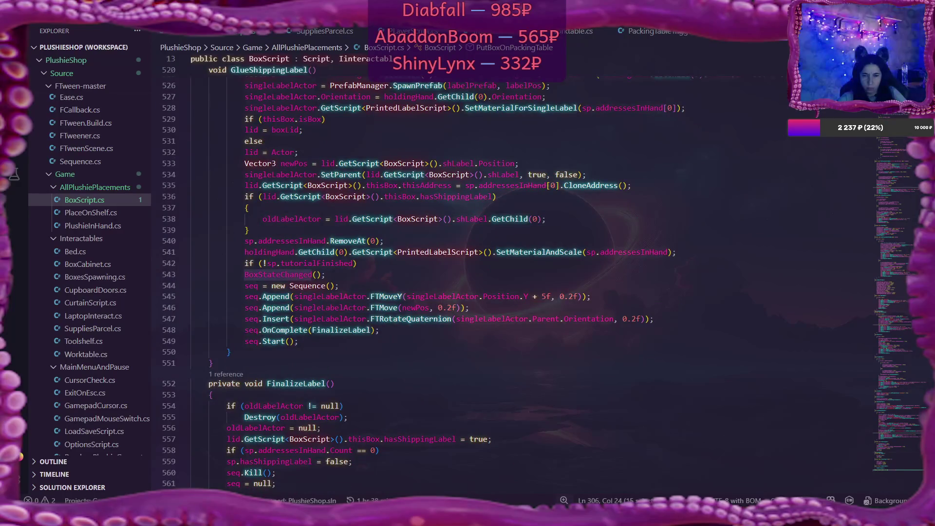
scroll(544, 288, "up", 20)
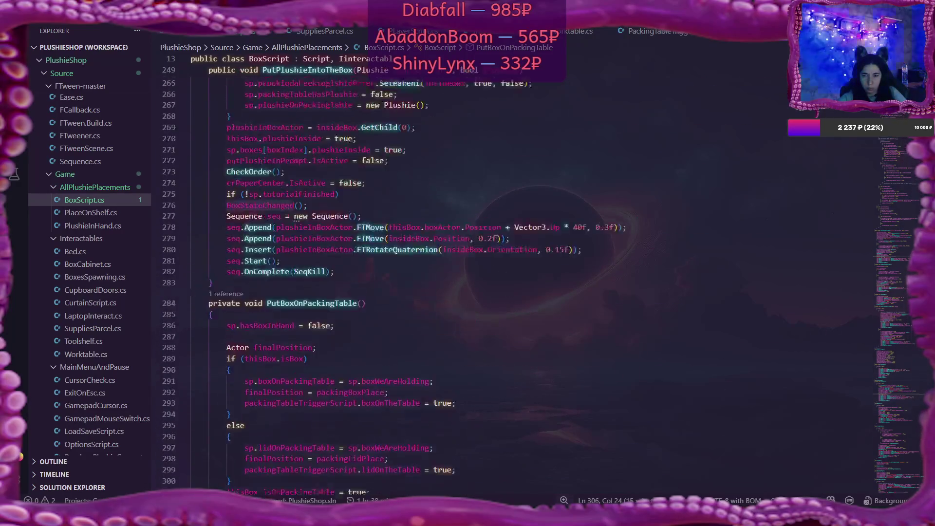
scroll(488, 273, "up", 5)
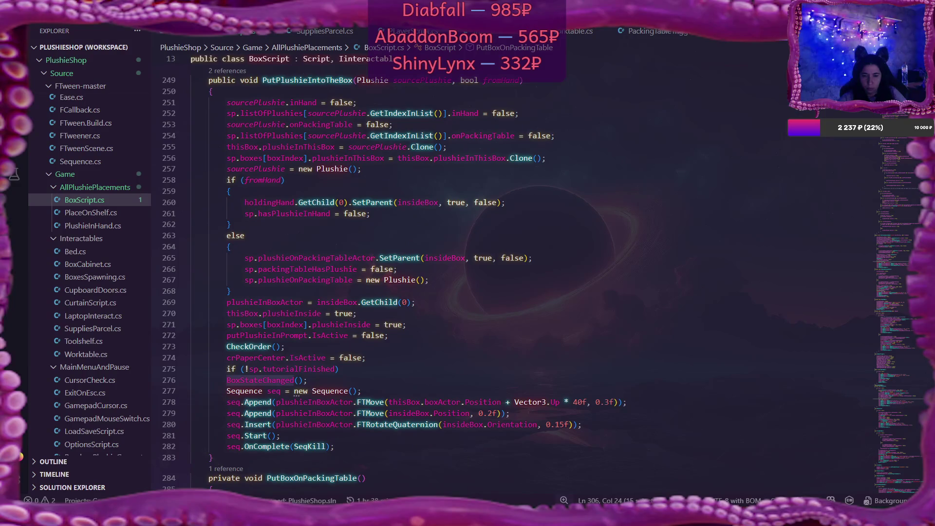
scroll(487, 273, "down", 20)
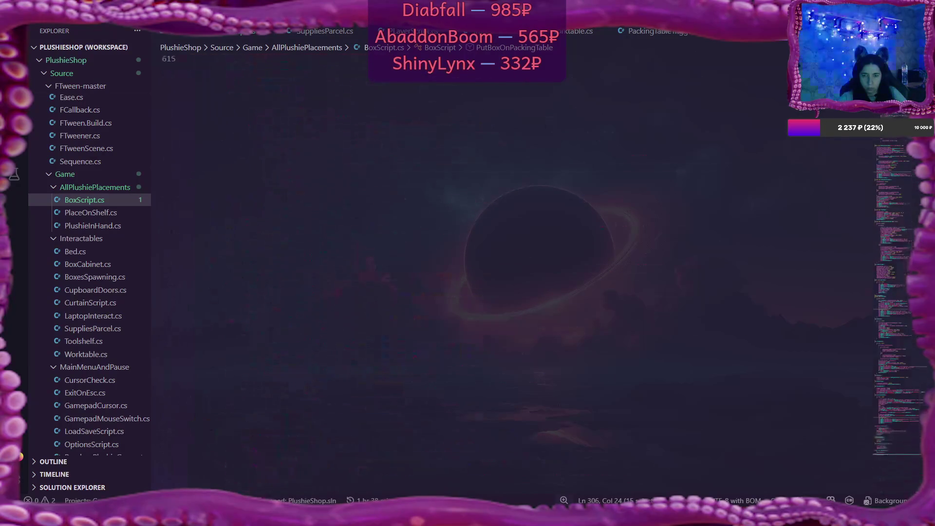
scroll(328, 222, "up", 4)
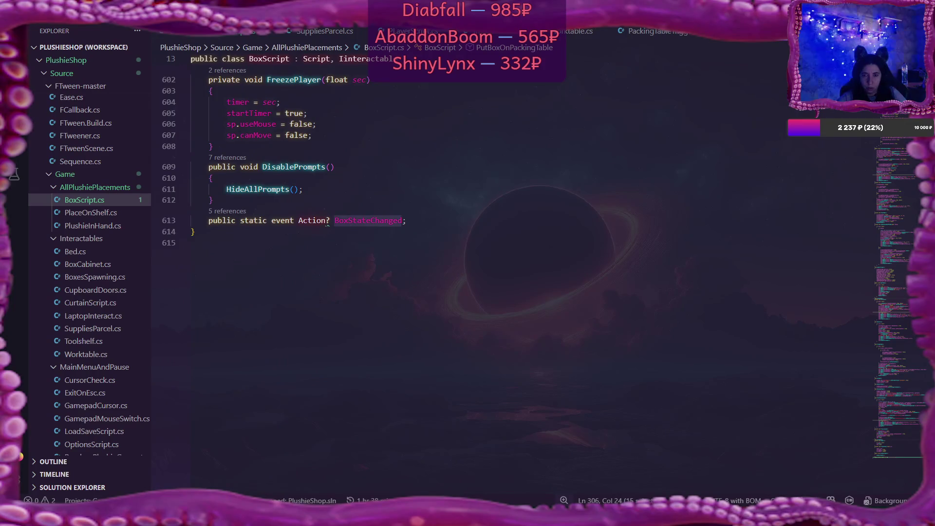
scroll(487, 273, "up", 3)
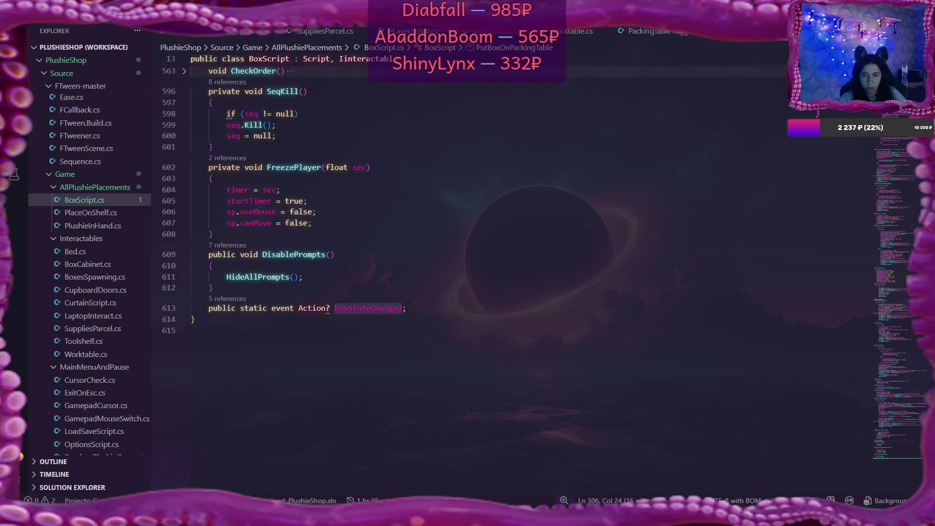
scroll(328, 315, "up", 15)
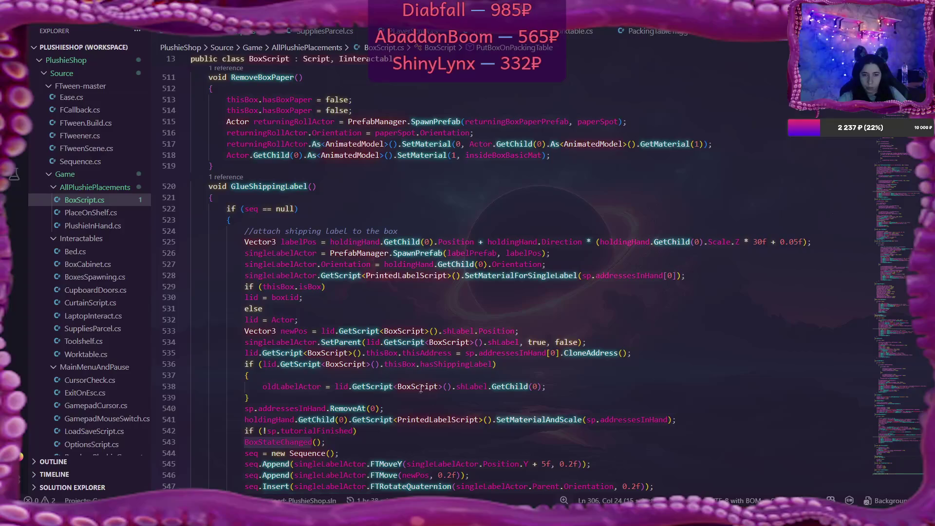
scroll(98, 380, "down", 6)
scroll(100, 381, "down", 10)
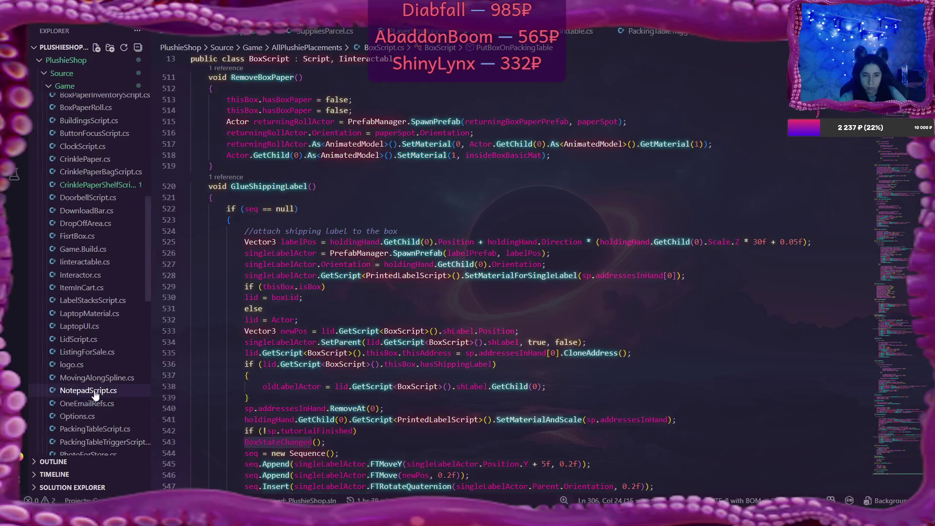
Open NotepadScript.cs and jump to line 48 via its stack-trace entry in Flax.
left_click(96, 390)
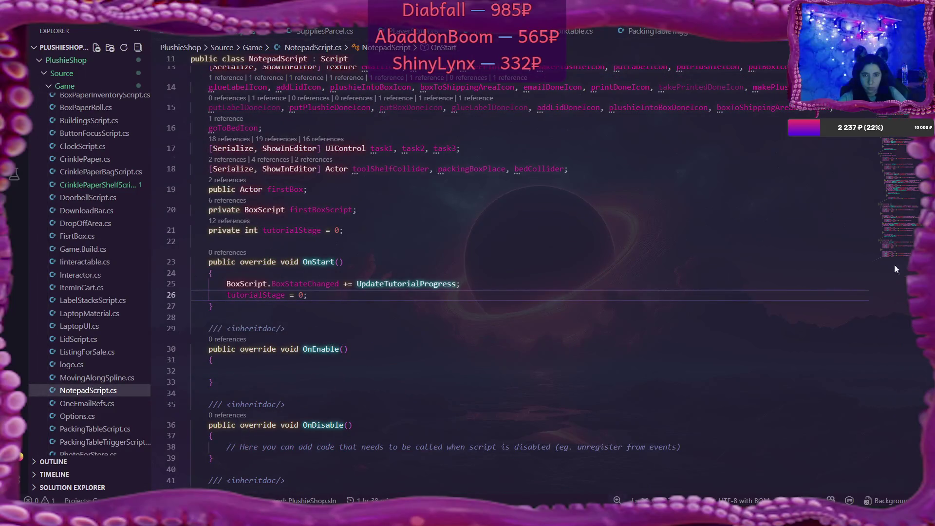
scroll(507, 282, "down", 3)
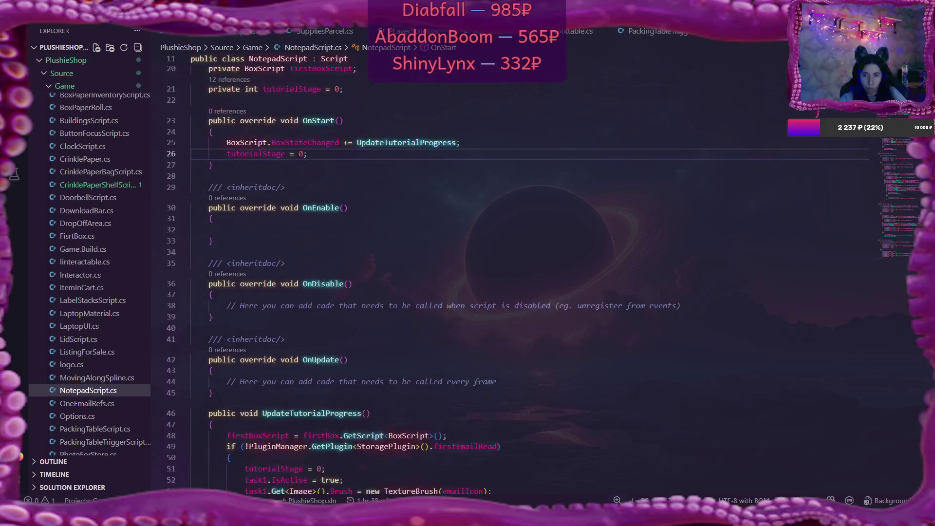
scroll(506, 283, "down", 10)
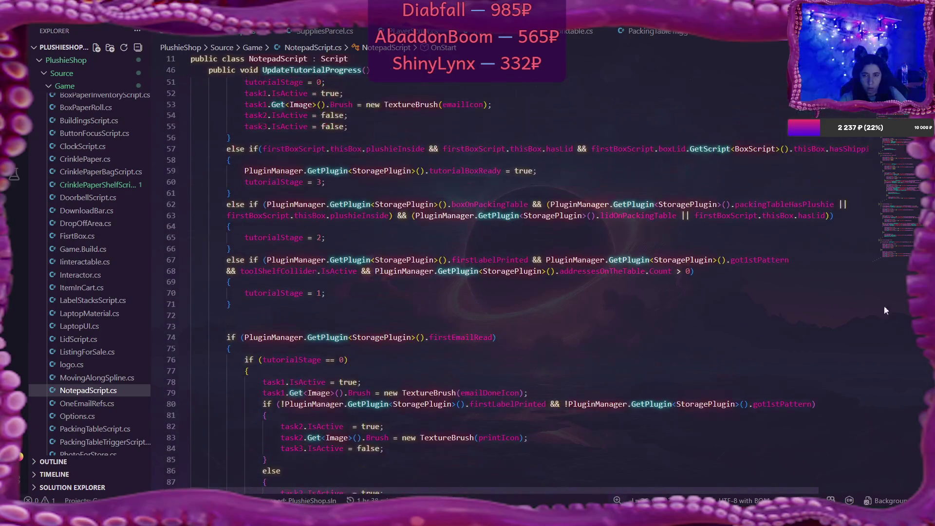
key("alt+Tab")
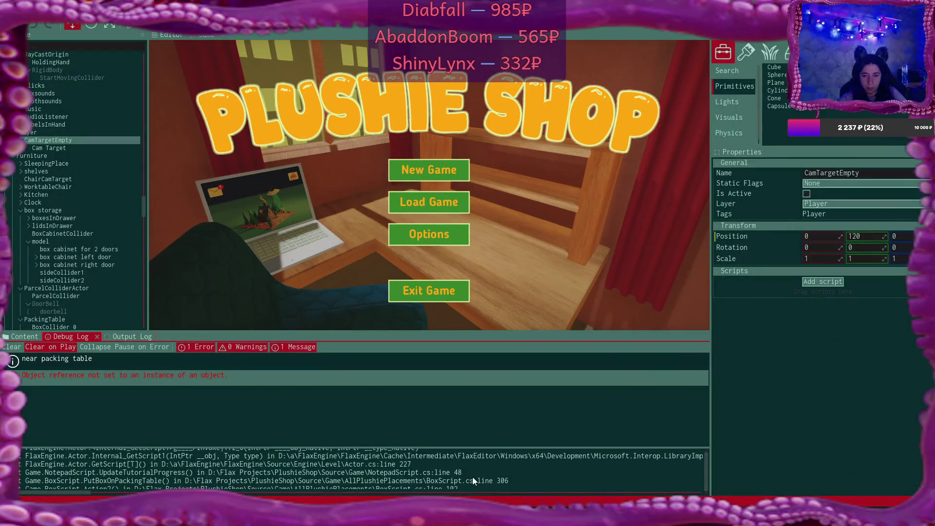
double_click(452, 475)
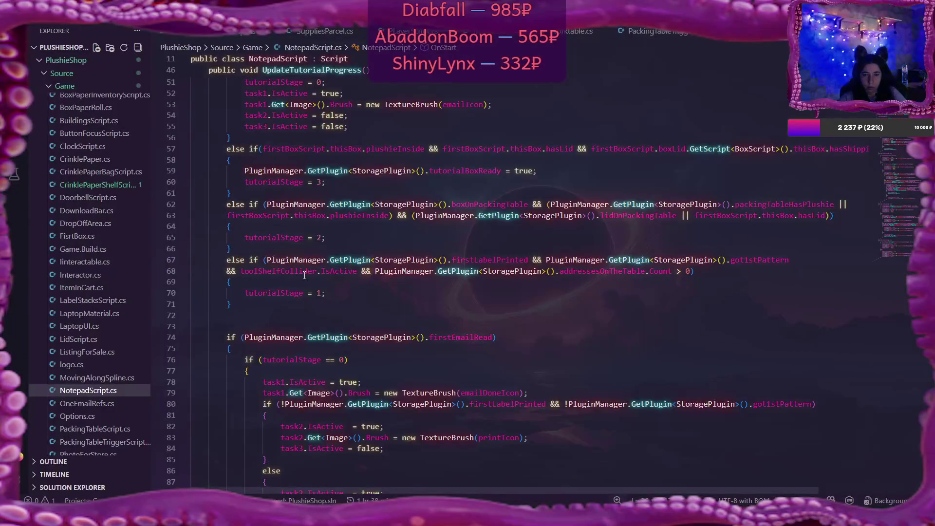
scroll(340, 240, "up", 3)
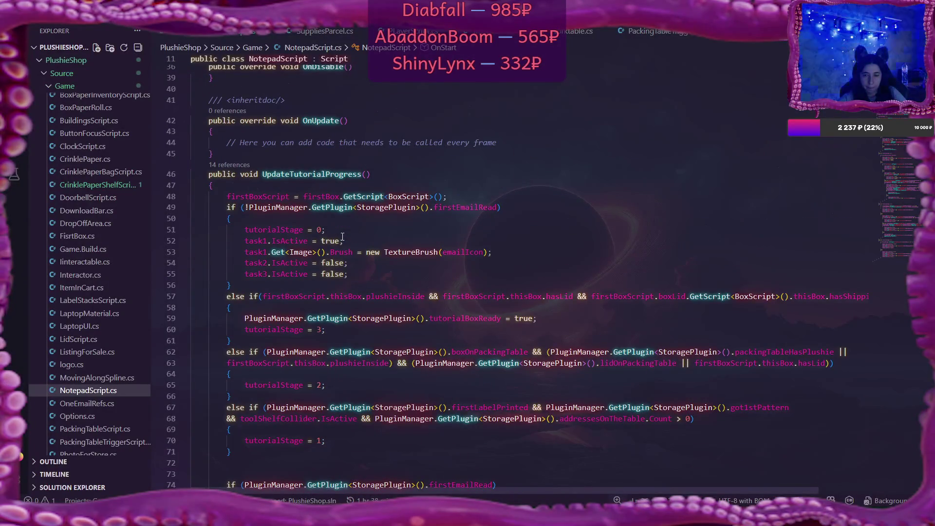
scroll(342, 237, "up", 1)
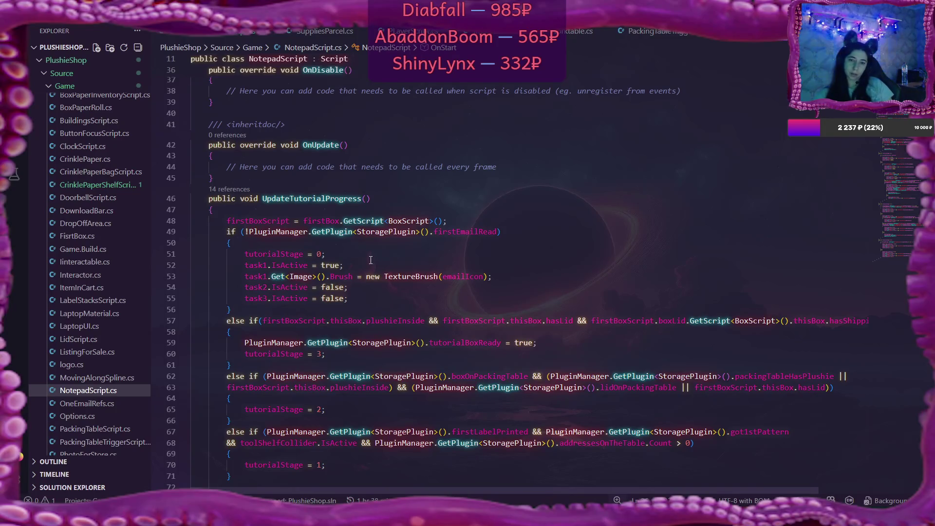
Inspect the firstBox reference on line 48, then switch to the game playing in Flax.
left_click(341, 221)
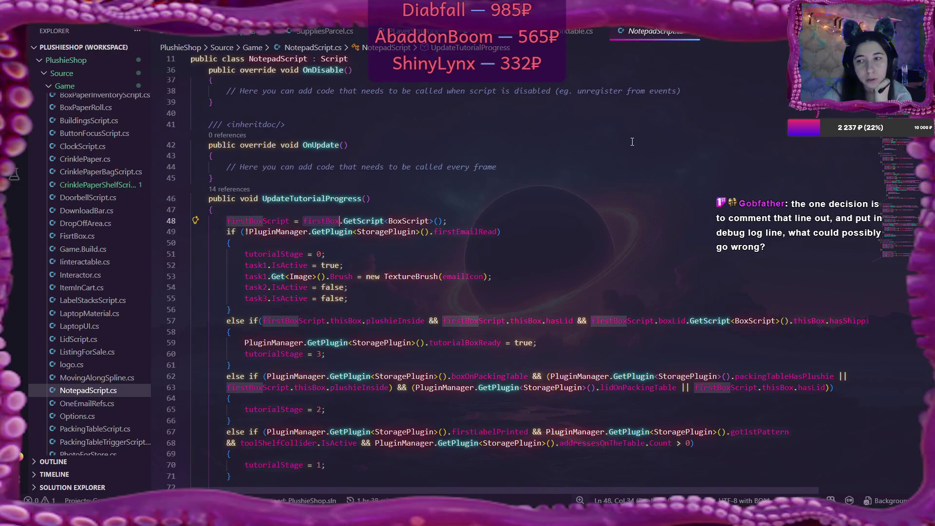
key("alt+Tab")
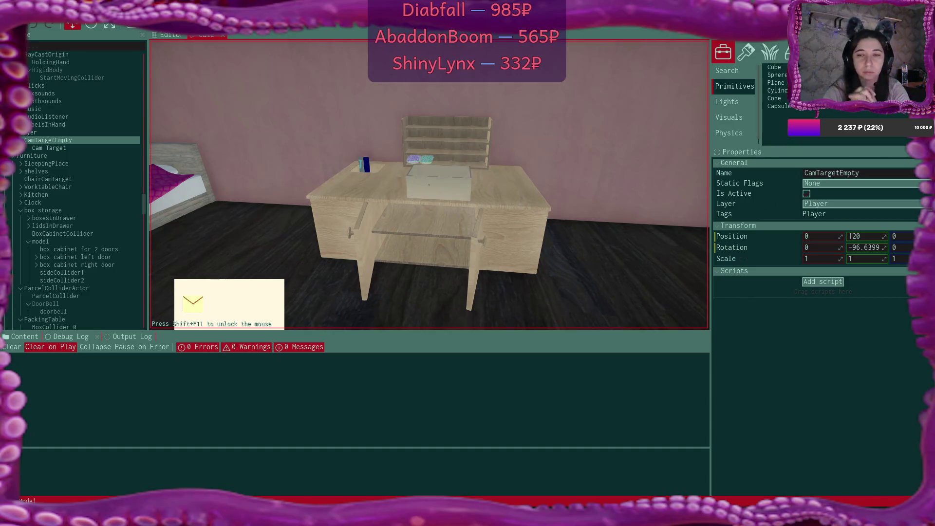
Stop play mode with F5 and switch back to NotepadScript.cs in VS Code.
key("F5")
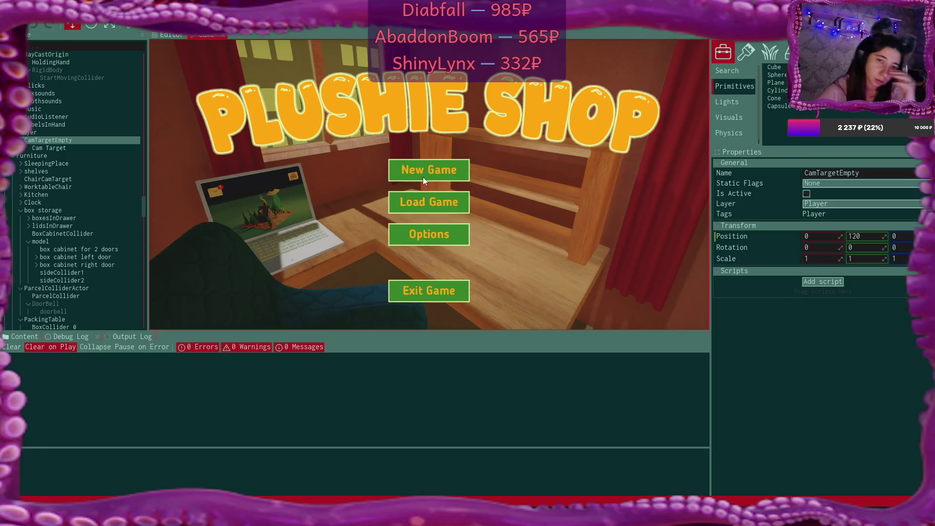
key("alt+Tab")
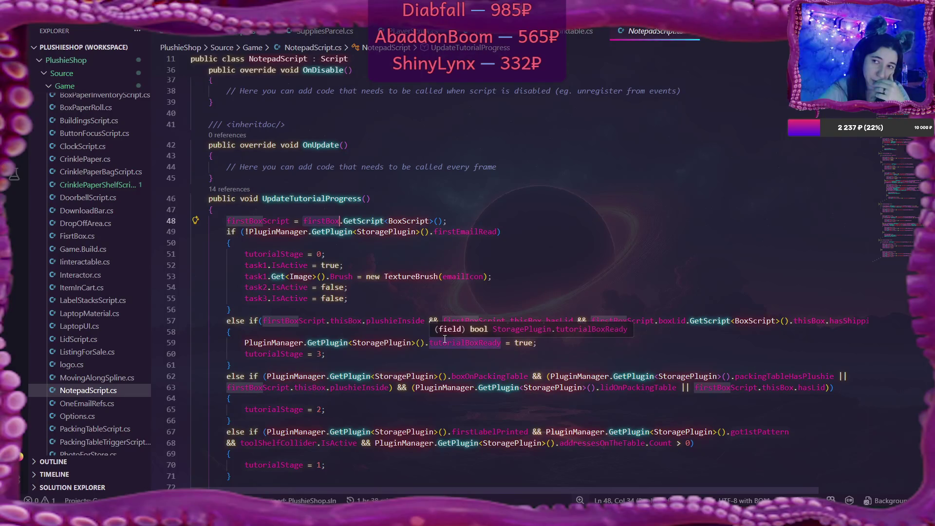
Open SetDefaultGameState.cs and review CreateDefaultCrinklePaper and CreateDefaultBoxPaper.
mouse_move(441, 519)
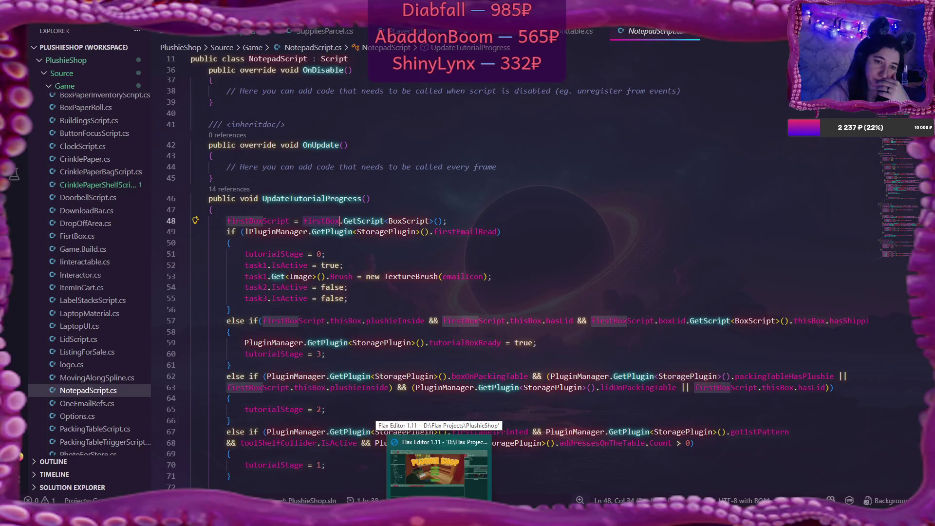
scroll(92, 346, "down", 10)
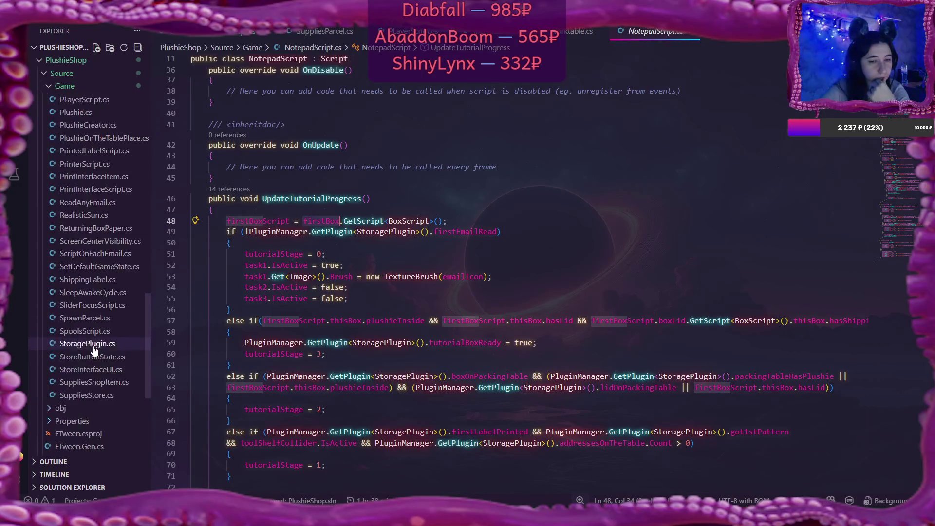
scroll(94, 350, "down", 3)
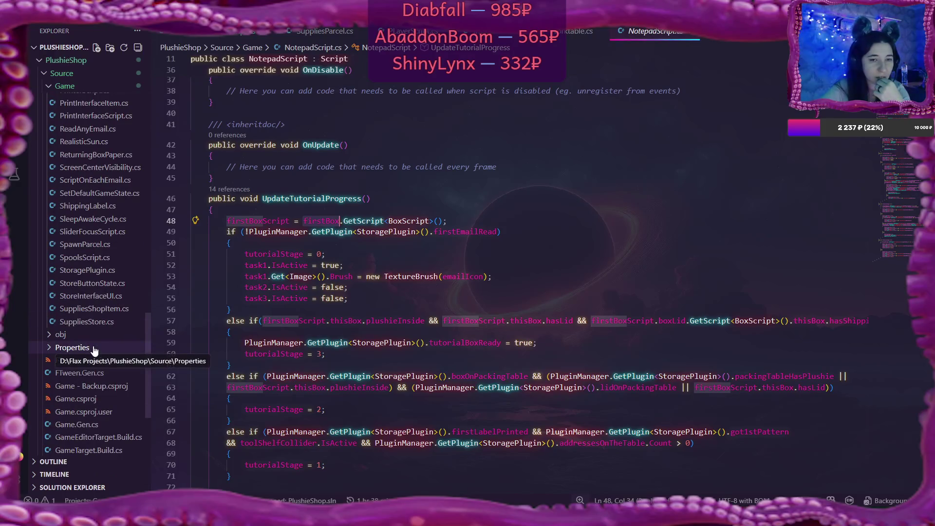
left_click(99, 193)
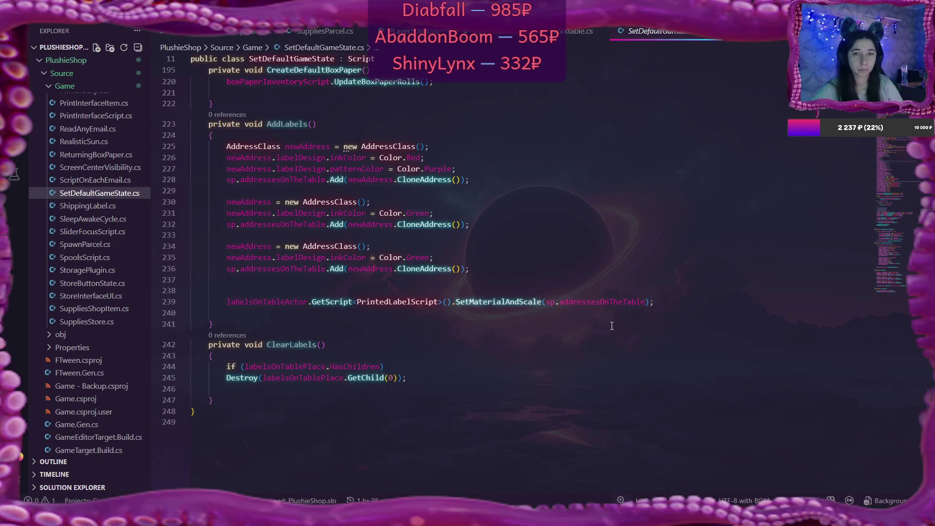
scroll(612, 326, "up", 8)
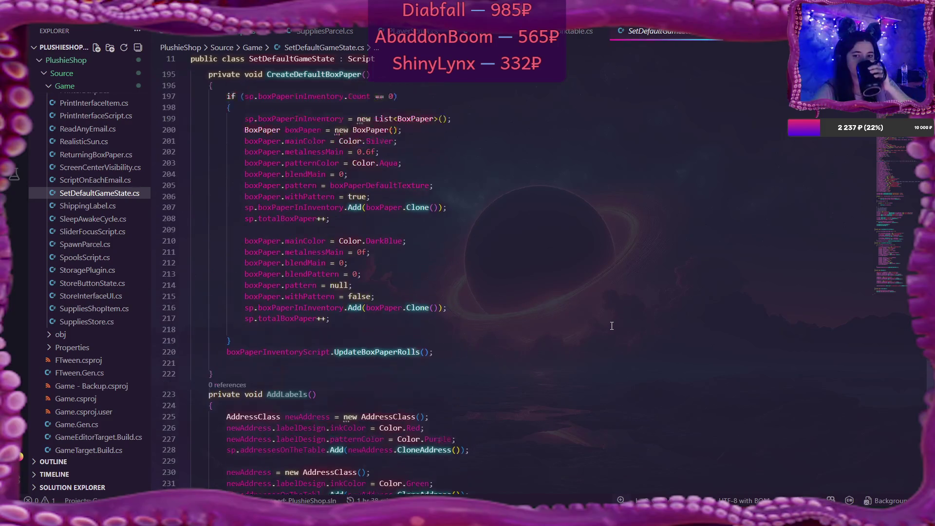
scroll(612, 326, "up", 2)
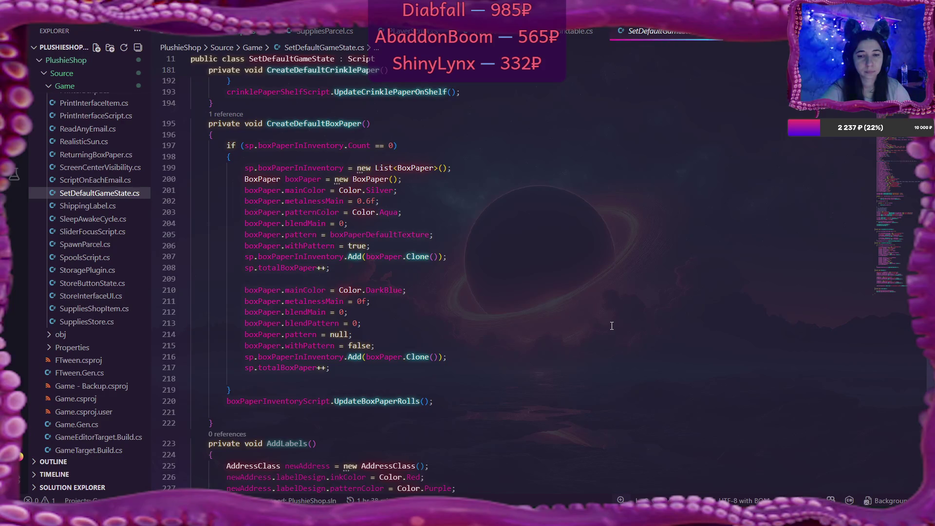
scroll(612, 326, "up", 7)
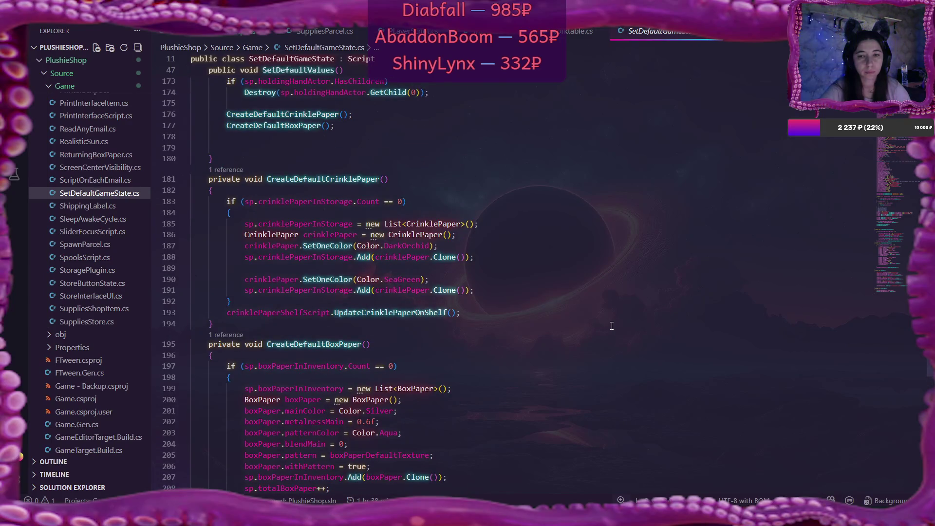
scroll(612, 326, "down", 4)
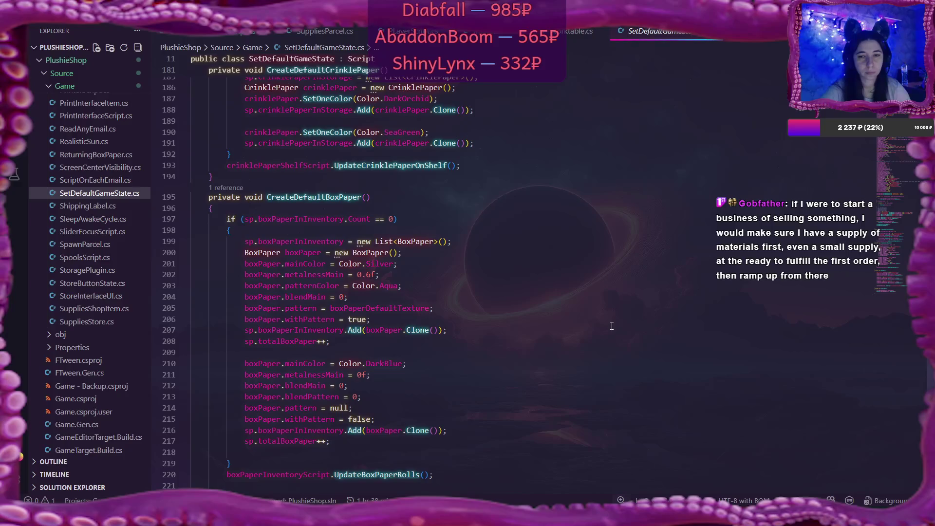
scroll(612, 326, "down", 2)
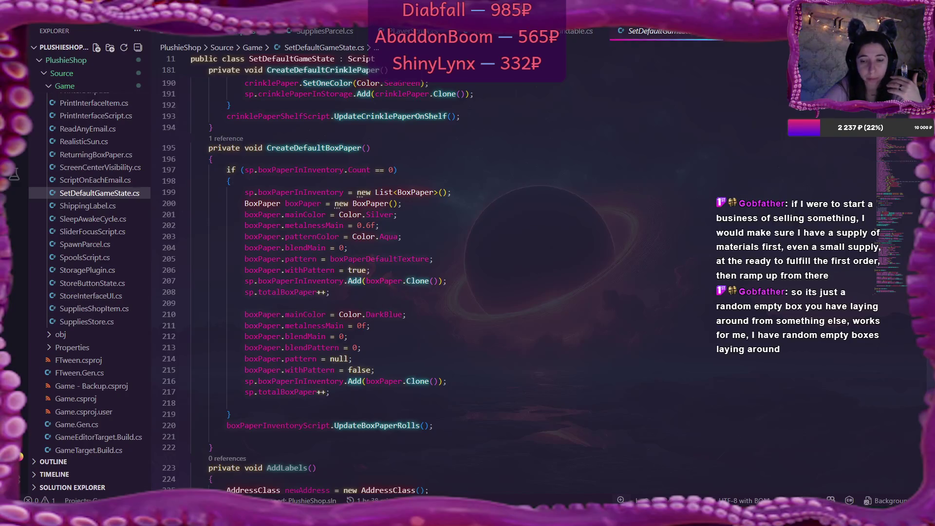
Switch from VS Code to the Flax Engine Editor showing the running game.
key("alt+Tab")
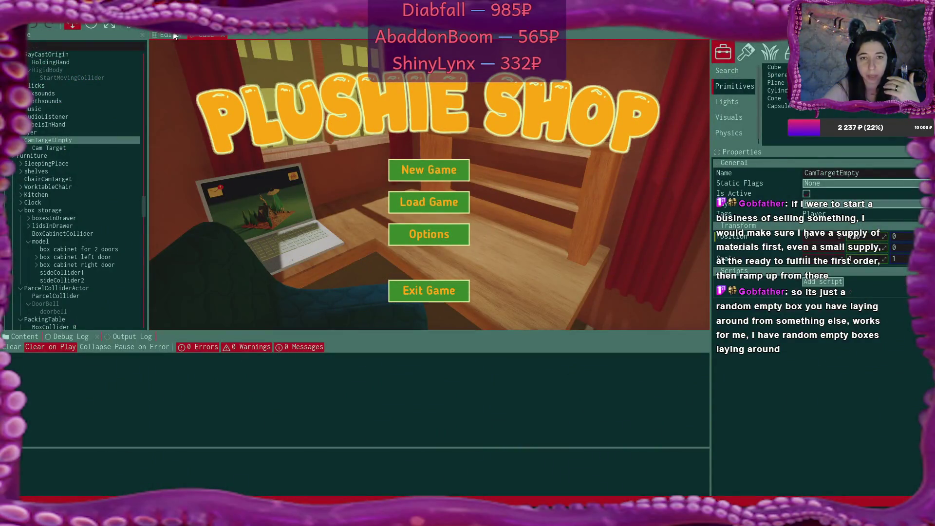
Switch the viewport from the Game view to the Editor scene view.
left_click(170, 36)
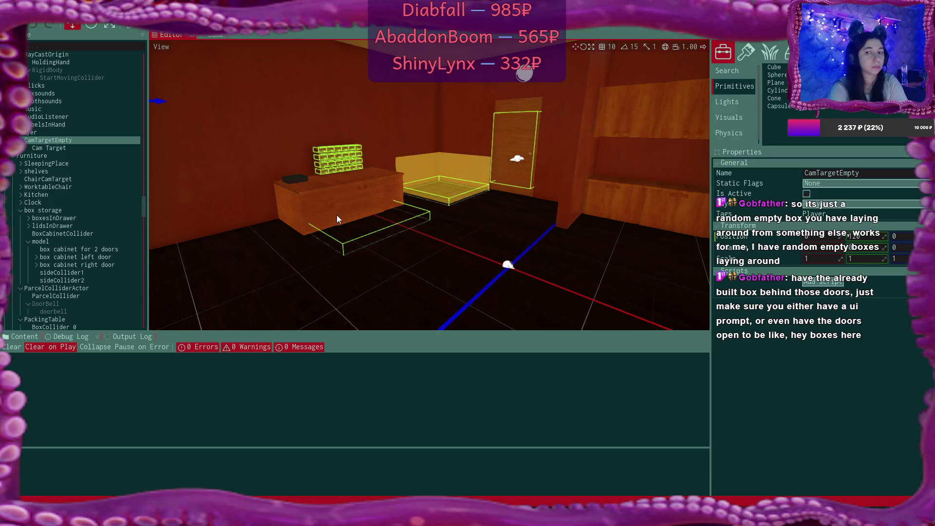
Bring the desk and cabinet into view, select the box cabinet, and inspect sideCollider1.
mouse_move(533, 252)
left_mouse_down()
mouse_move(568, 271)
mouse_move(515, 257)
left_mouse_up()
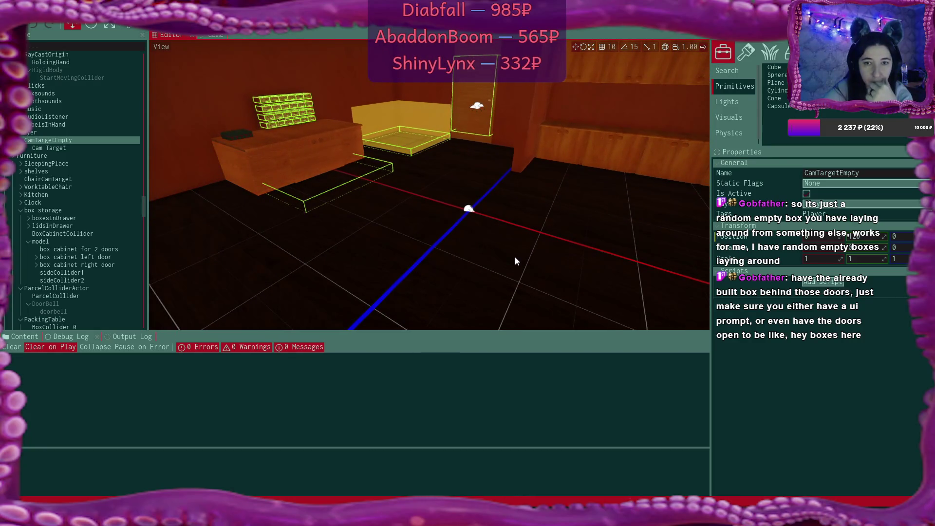
mouse_move(498, 246)
left_mouse_down()
mouse_move(531, 257)
mouse_move(495, 249)
left_mouse_up()
left_click(452, 131)
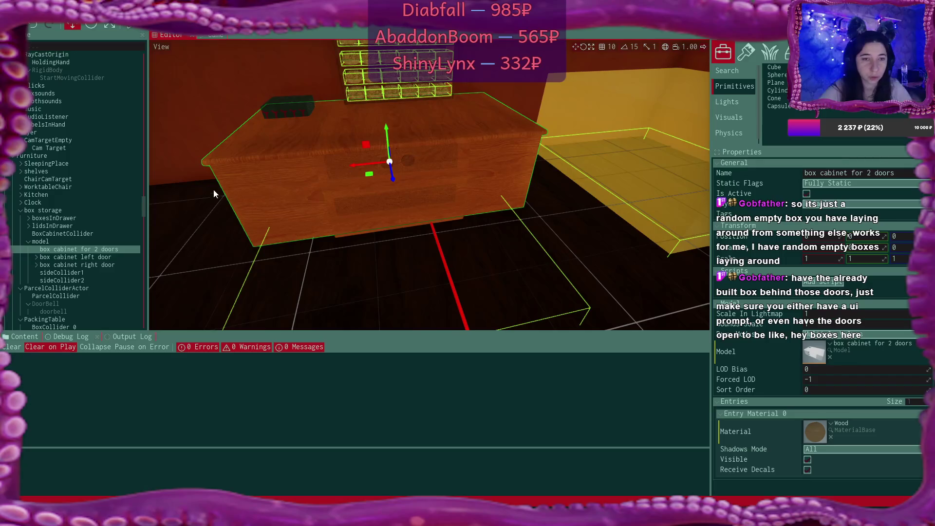
scroll(104, 206, "down", 2)
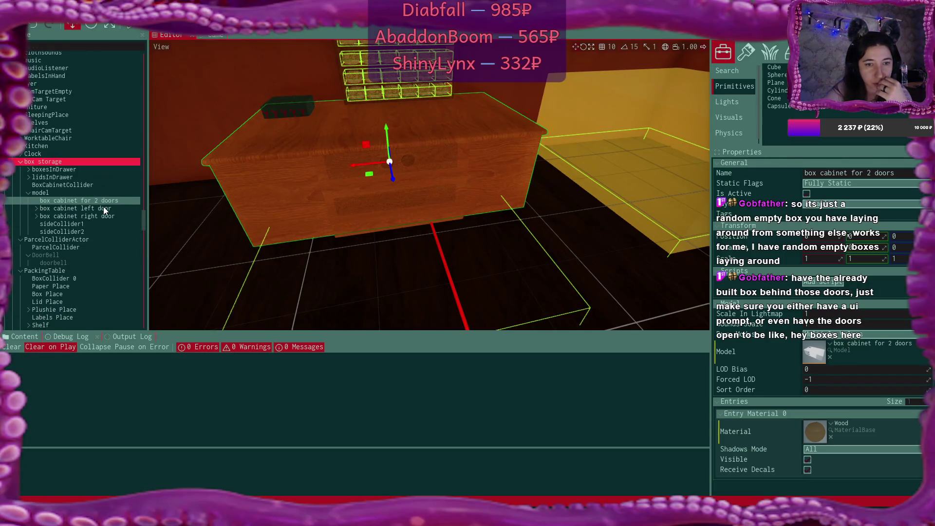
left_click(88, 224)
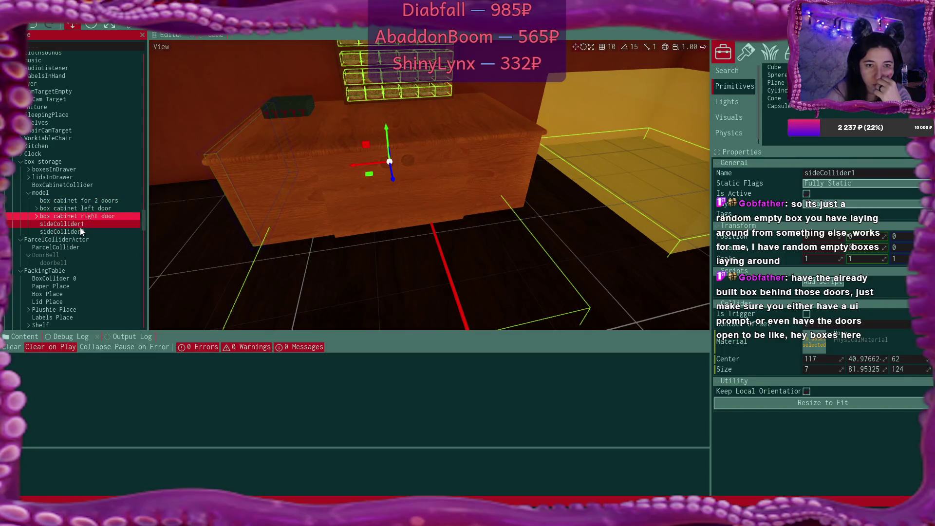
Browse boxesInDrawer and boxAnimated 0, then inspect the BoxCabinetCollider settings up close.
left_click(25, 192)
left_click(65, 169)
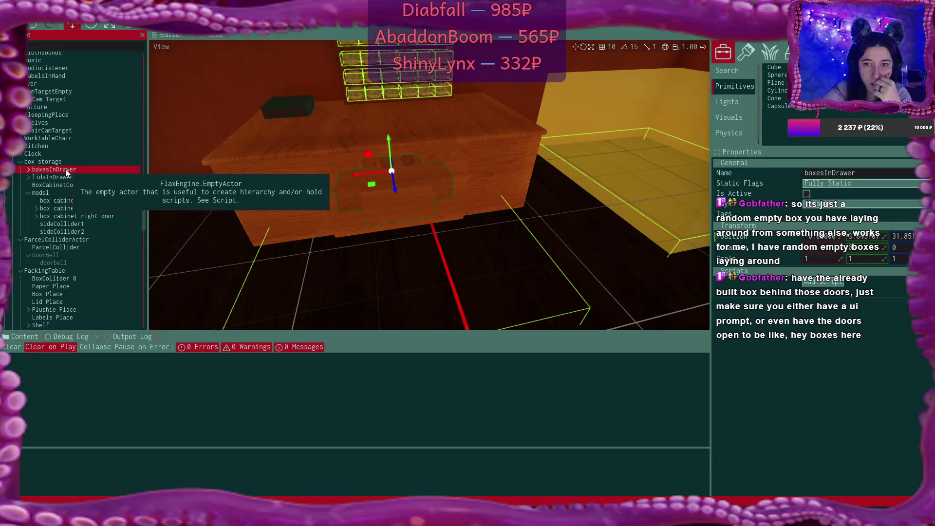
left_click(29, 170)
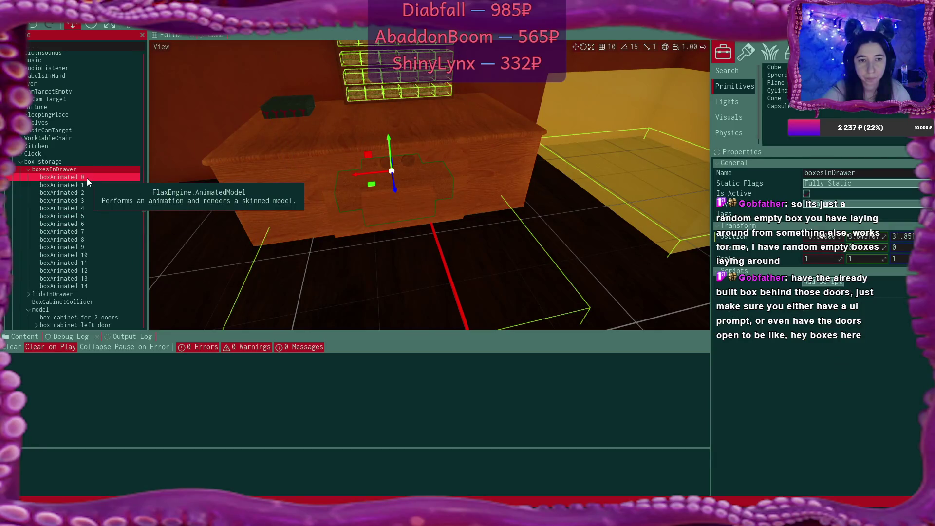
left_click(28, 169)
left_click(29, 170)
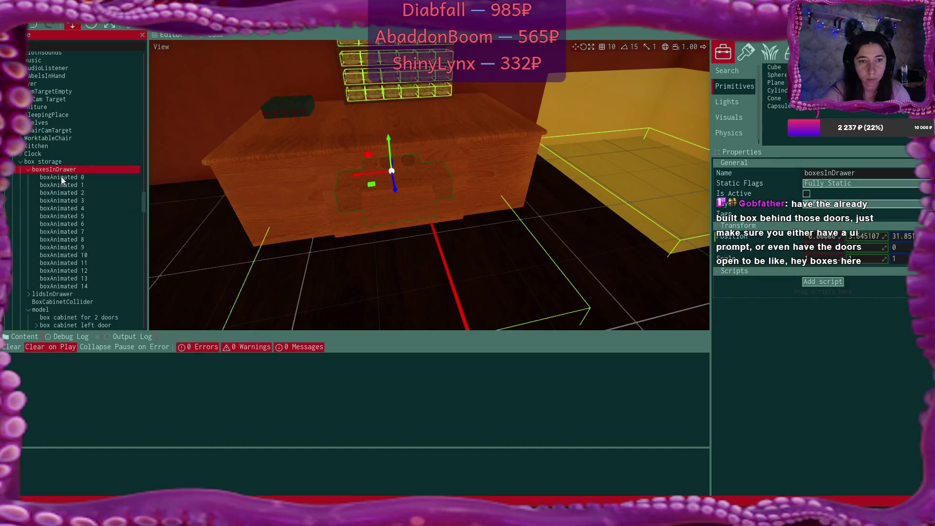
left_click(61, 178)
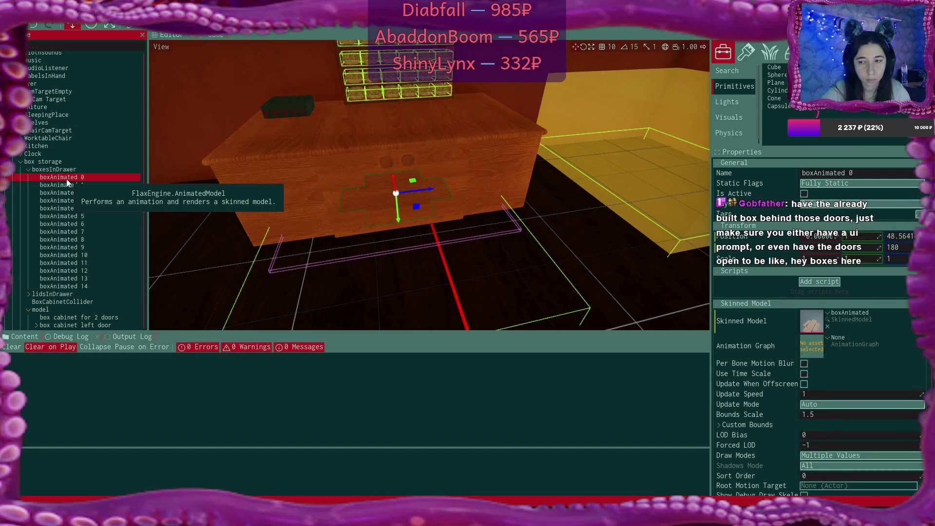
left_click(30, 170)
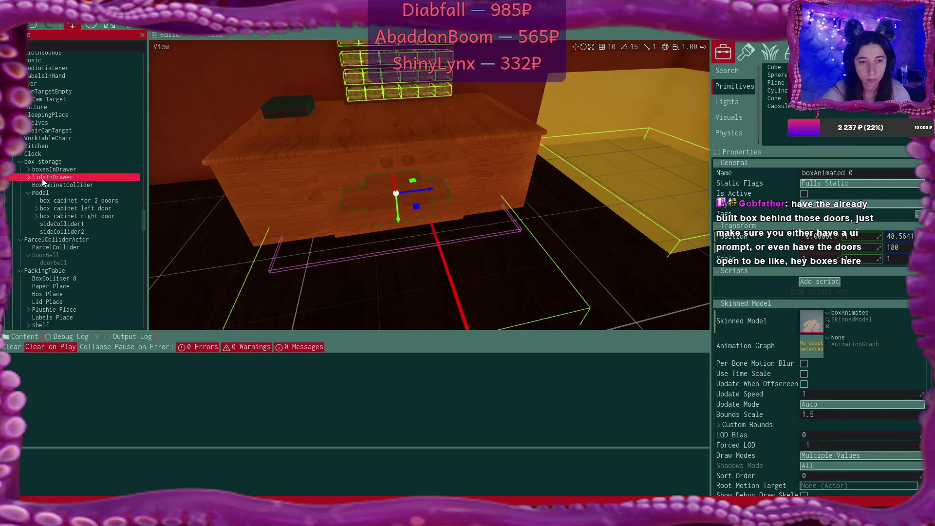
left_click(49, 185)
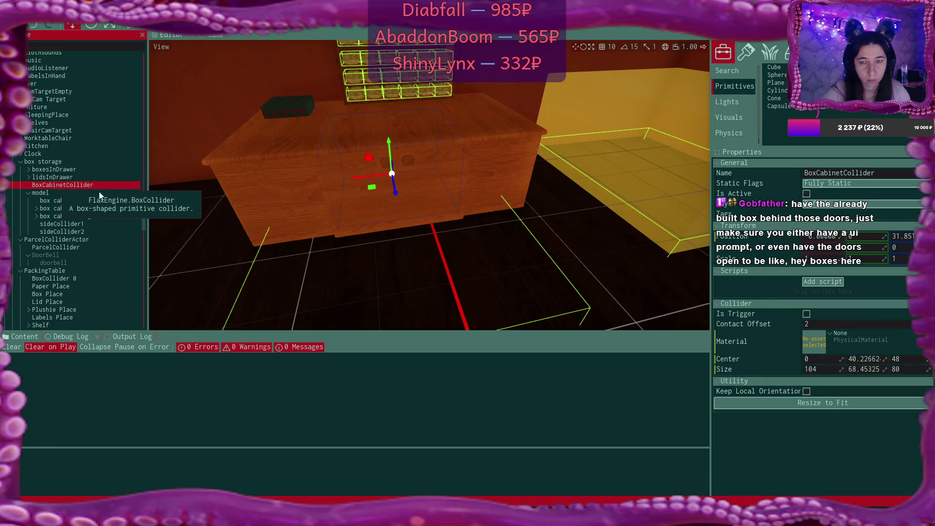
left_click_drag(429, 186, 400, 215)
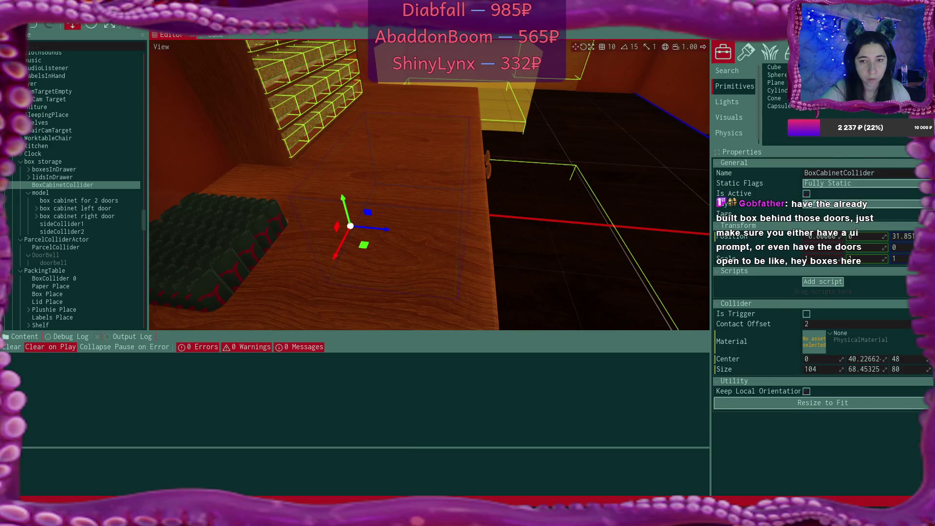
Untick Is Active on BoxCabinetCollider to deactivate it.
left_click_drag(400, 214, 376, 220)
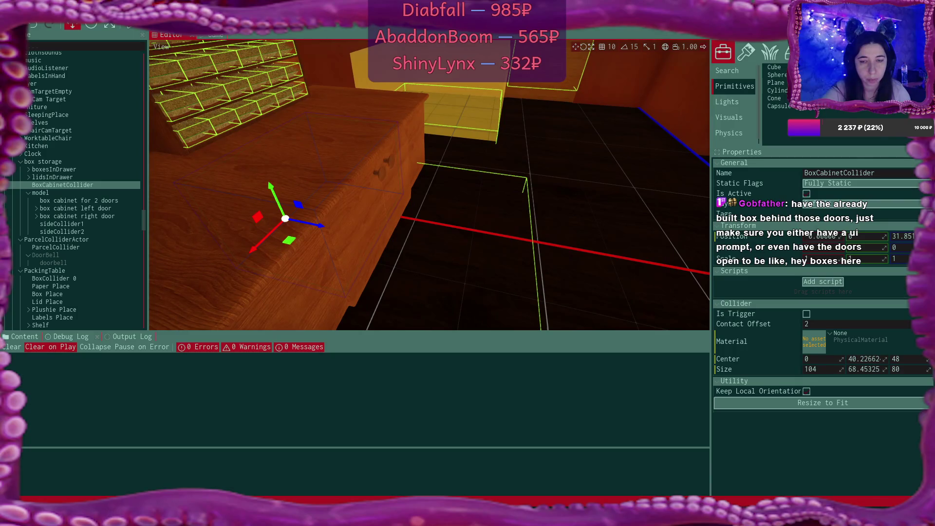
left_click(809, 192)
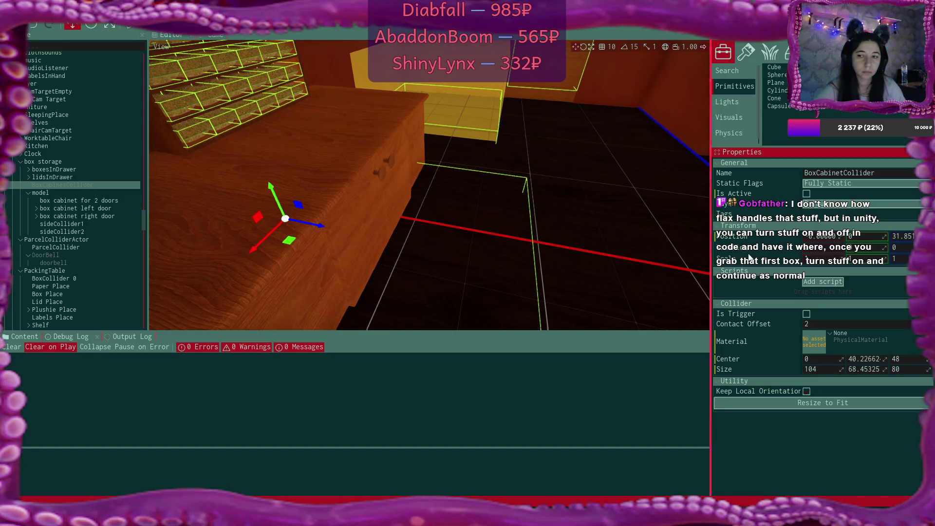
left_click(807, 194)
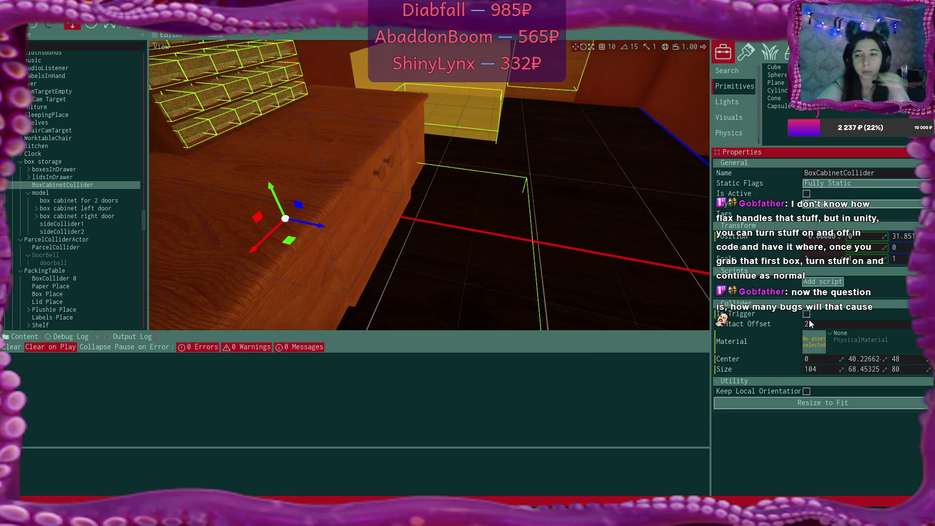
left_click(808, 195)
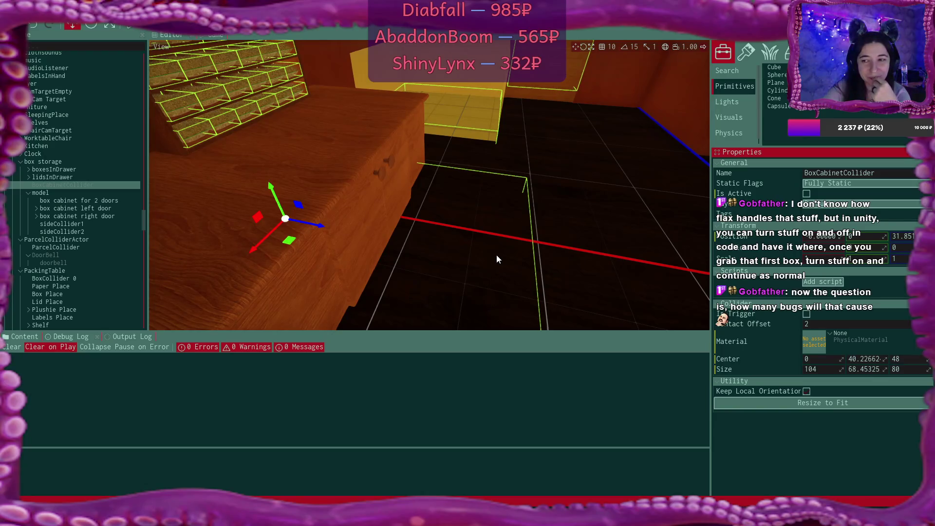
Orbit around the cabinet, selecting boxesInDrawer and then the model group.
mouse_move(493, 258)
left_mouse_down()
mouse_move(584, 192)
mouse_move(618, 265)
left_mouse_up()
left_click_drag(301, 243, 301, 243)
left_click(69, 169)
left_click_drag(429, 185, 429, 186)
left_click_drag(225, 215, 225, 215)
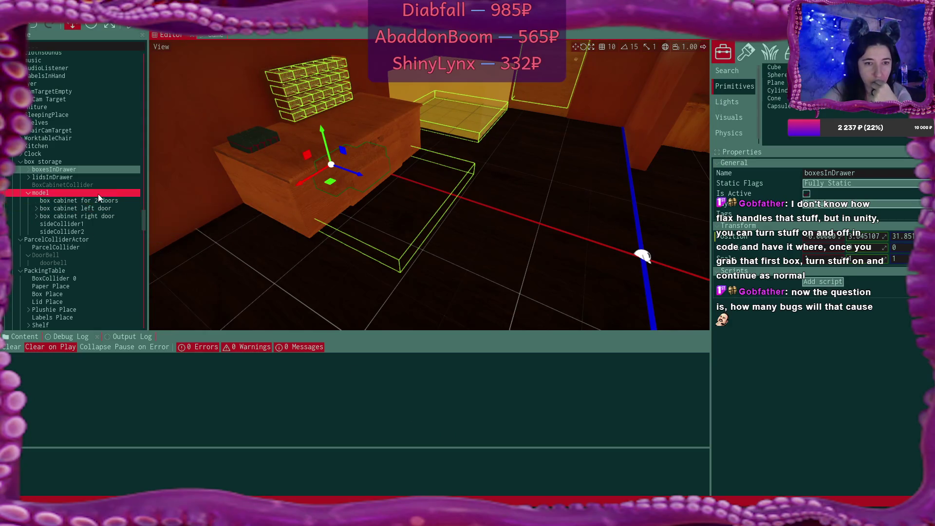
left_click(80, 196)
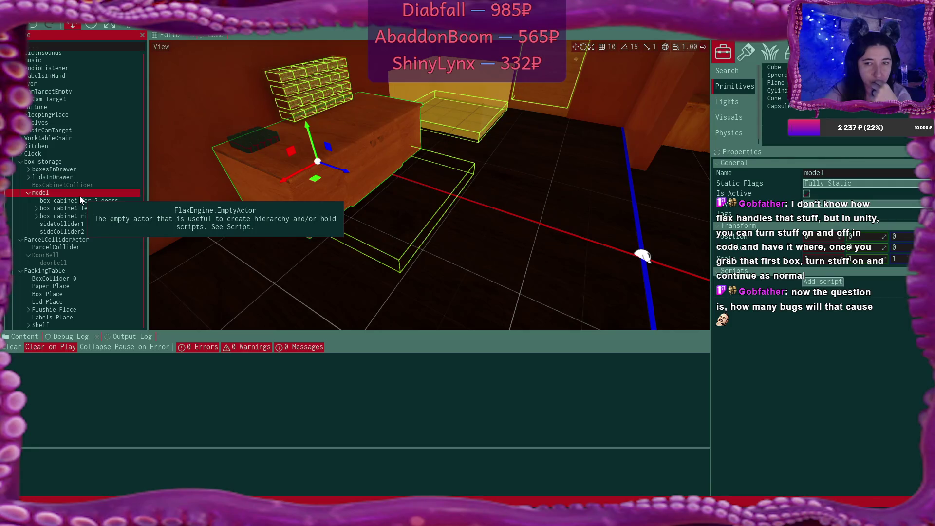
Create an empty actor named firstBoxSpot under the box storage group.
left_click(28, 194)
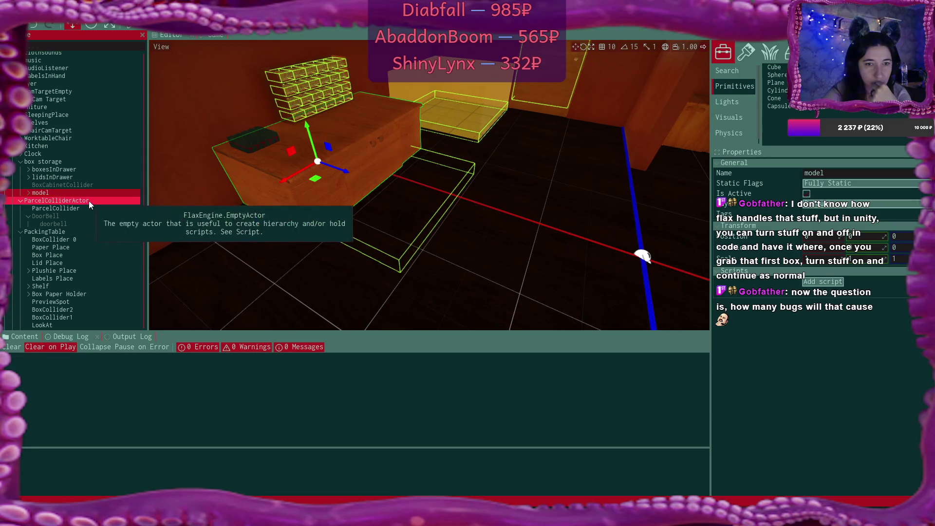
left_click(53, 163)
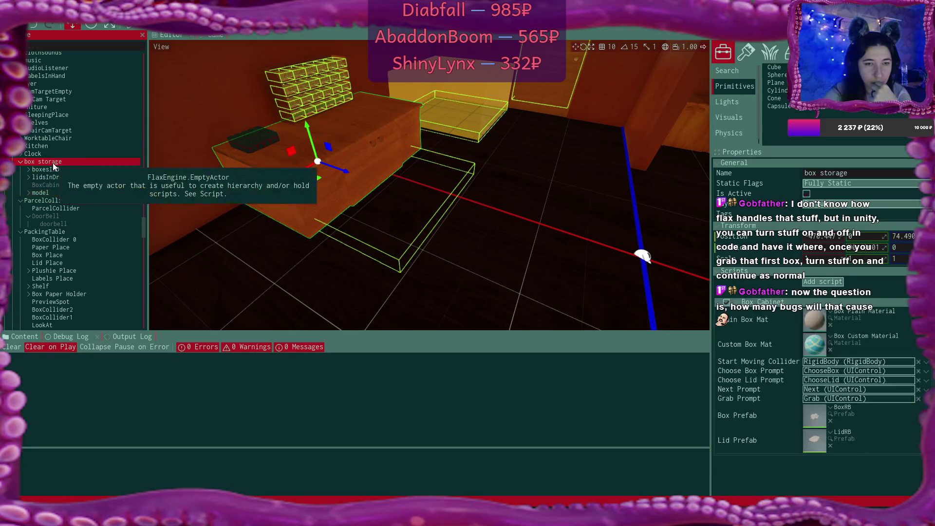
right_click(53, 163)
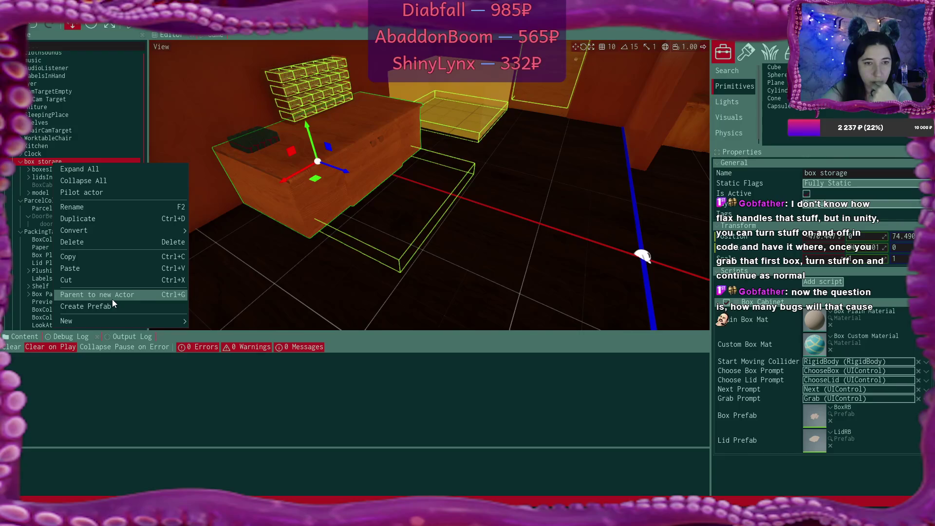
mouse_move(125, 321)
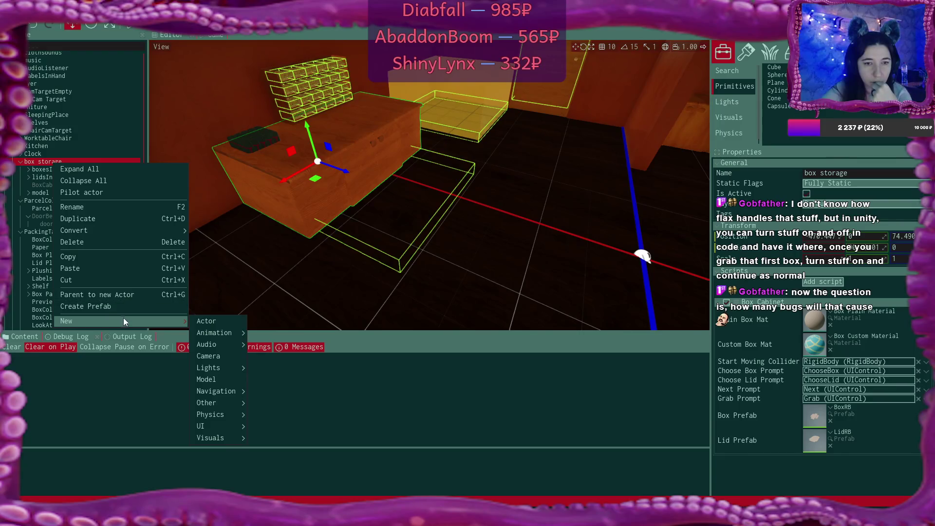
left_click(224, 321)
type("firstBoxSpo")
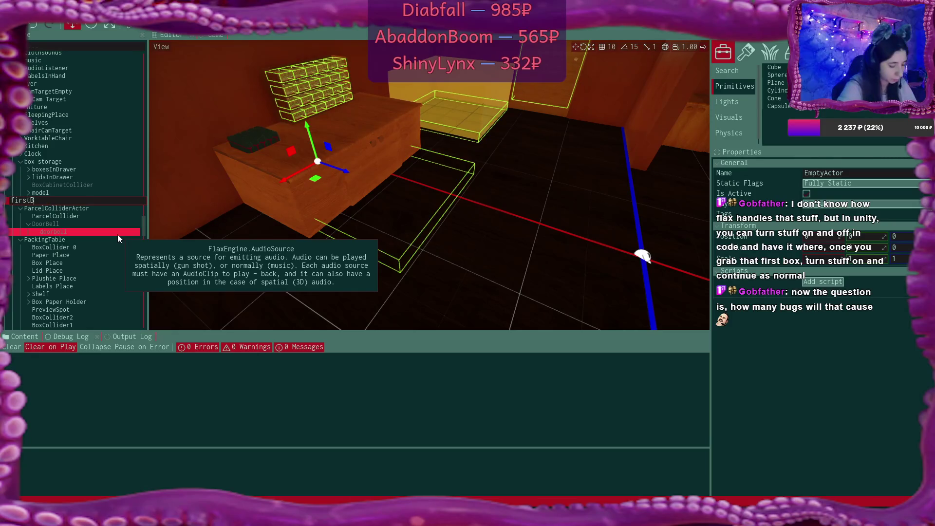
type("t")
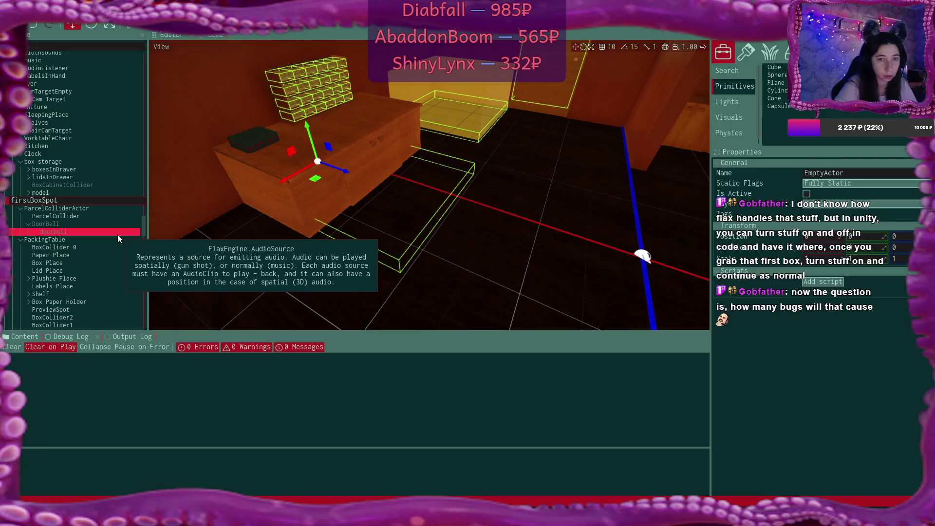
key("Return")
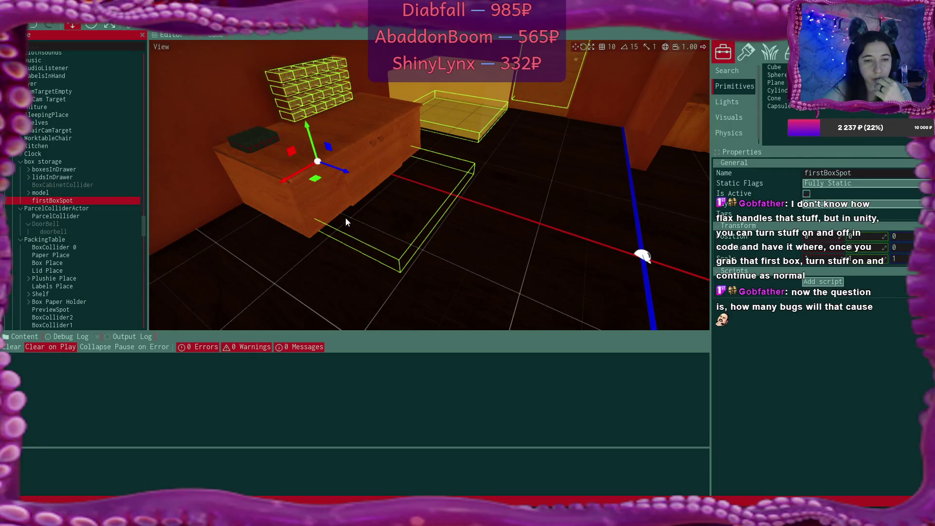
scroll(61, 241, "down", 8)
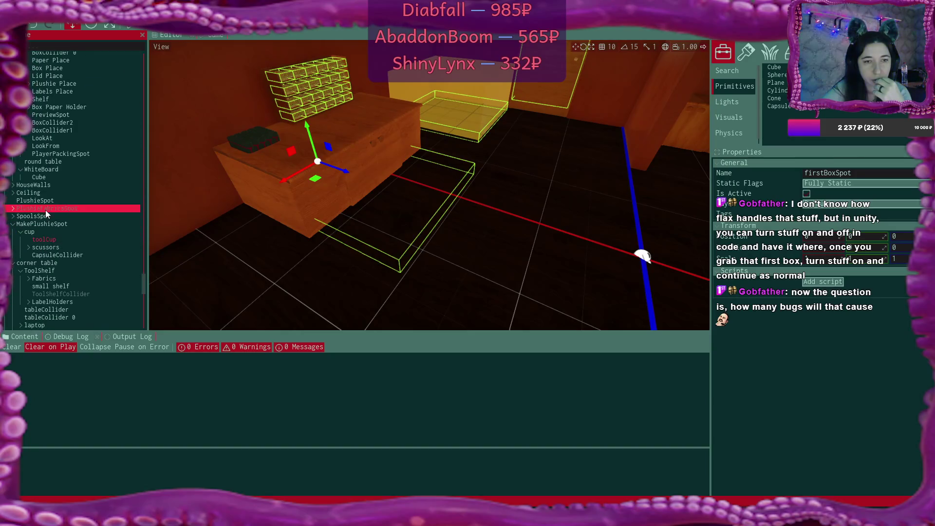
Collapse MakePlushieSpot in the Scene tree and scroll back up to firstBoxSpot.
scroll(94, 208, "down", 2)
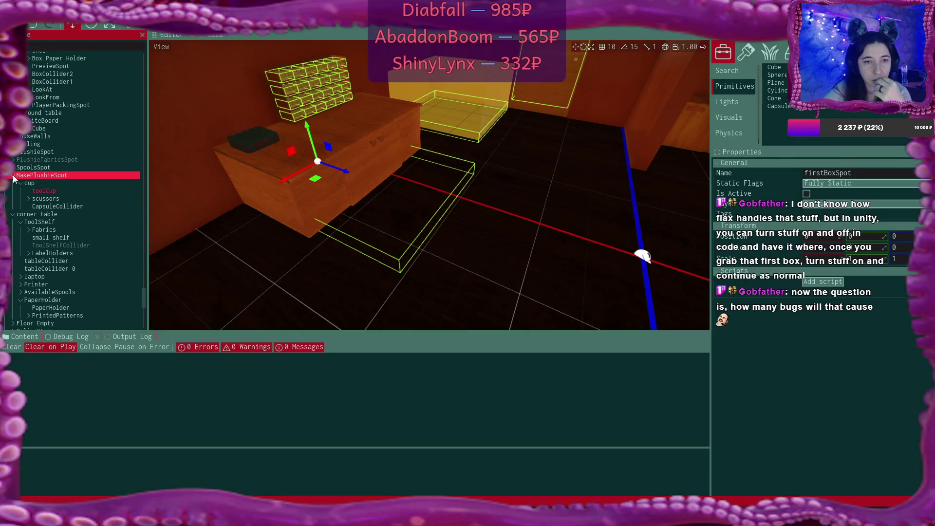
left_click(14, 176)
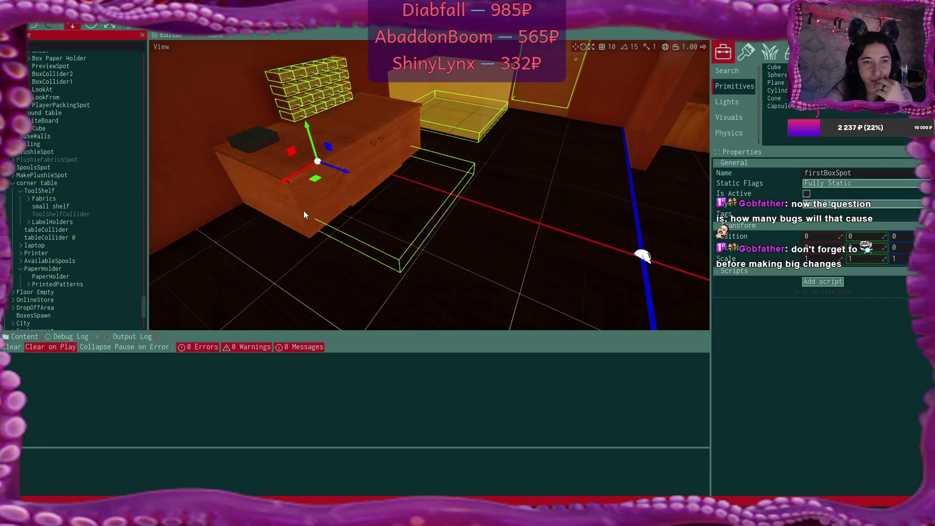
scroll(95, 210, "up", 5)
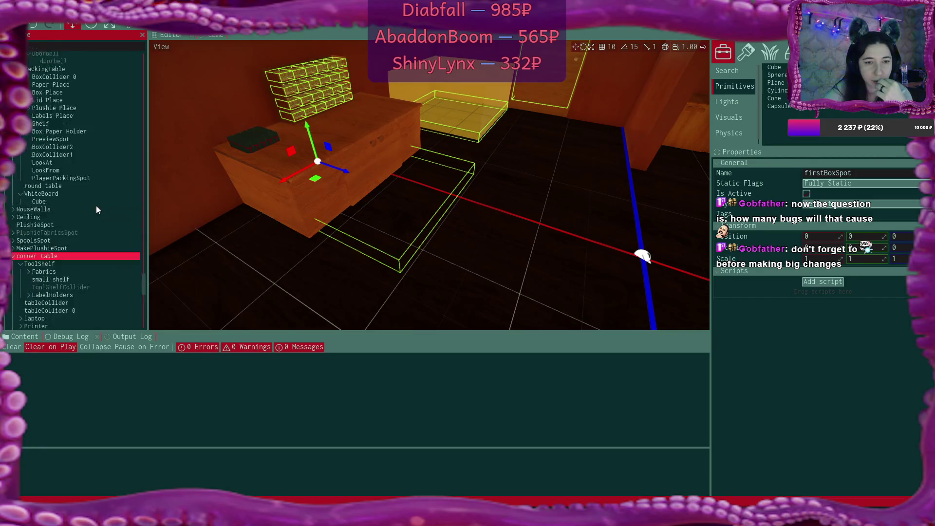
scroll(97, 210, "up", 1)
scroll(361, 196, "up", 3)
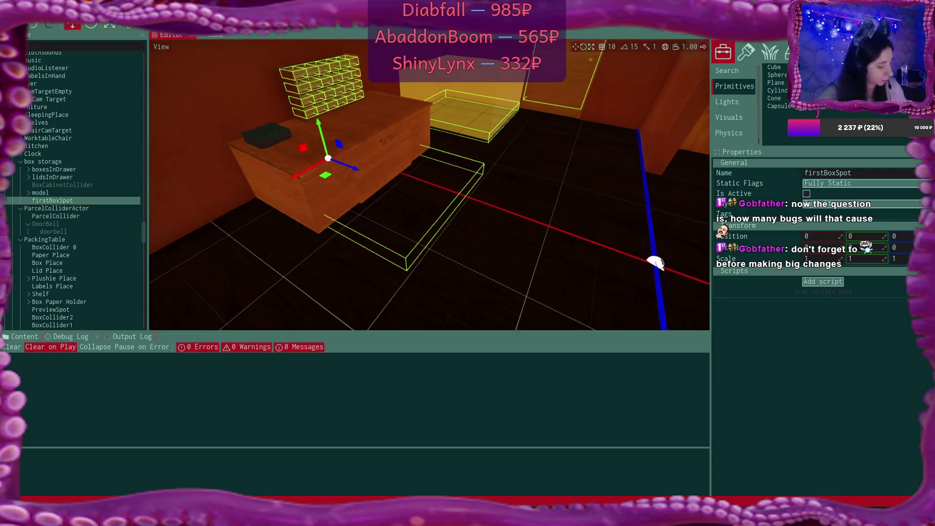
scroll(361, 196, "up", 5)
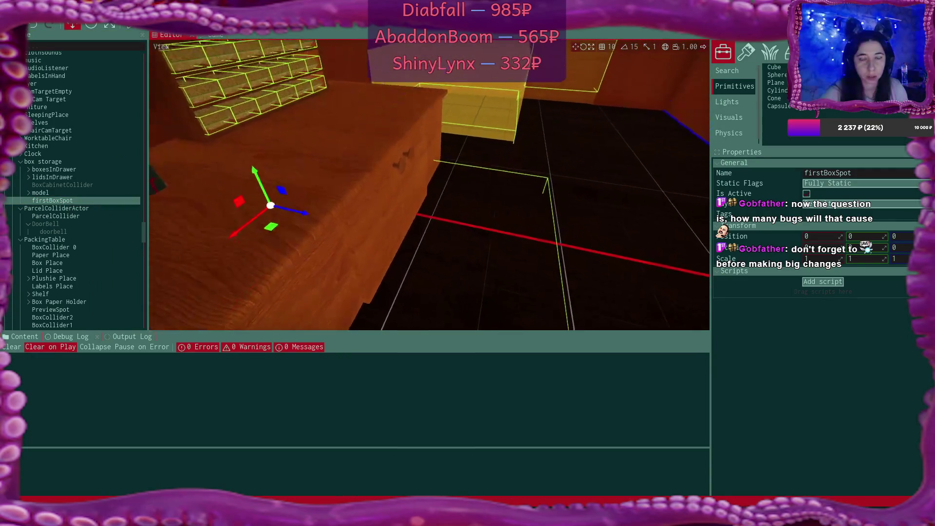
Place firstBoxSpot inside the box cabinet at Z about 98.312 and Position Y 5.
left_click_drag(298, 197, 407, 213)
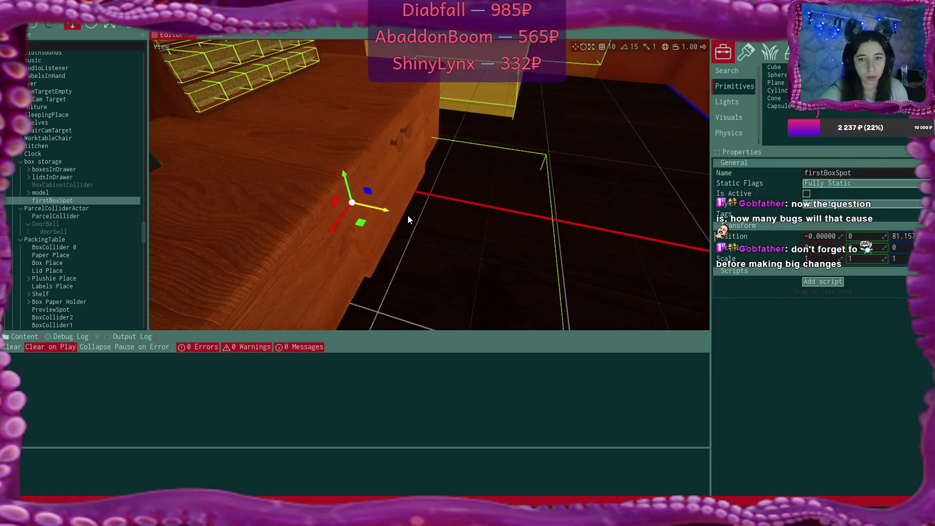
scroll(429, 186, "up", 5)
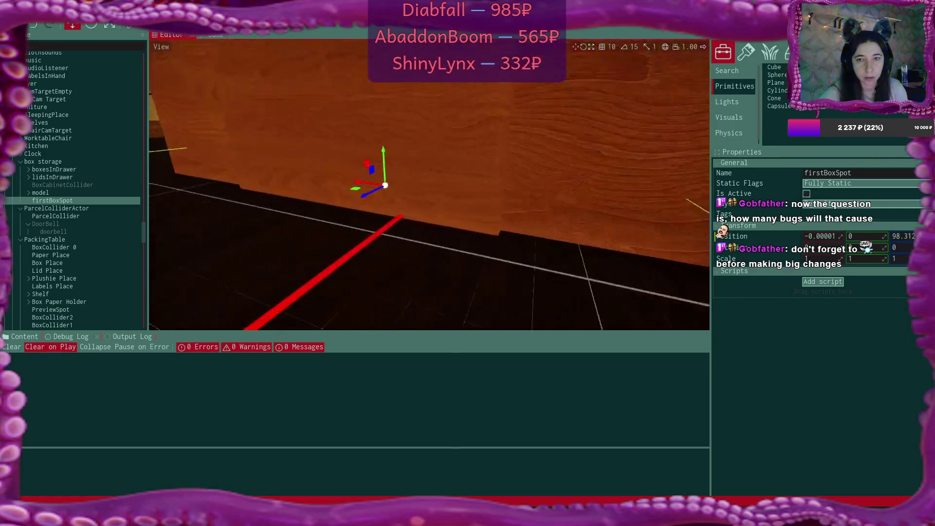
scroll(429, 185, "up", 5)
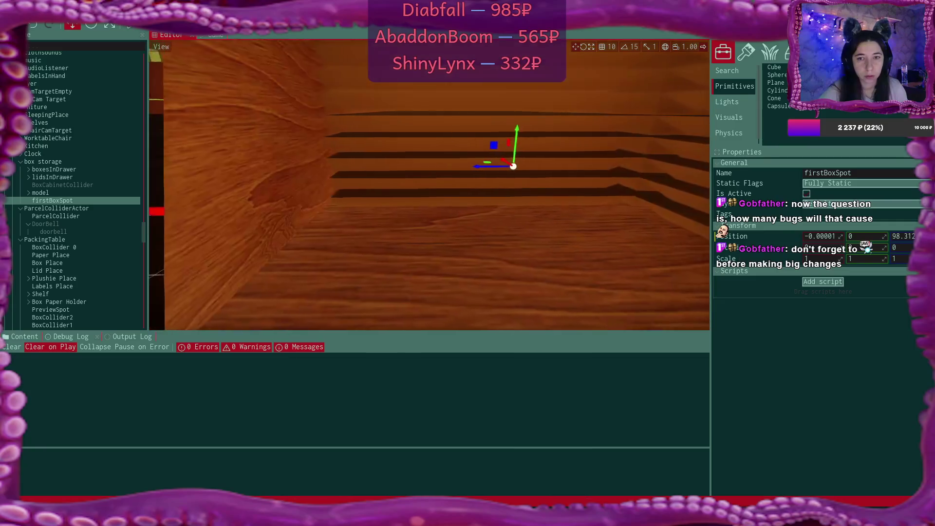
scroll(430, 185, "up", 3)
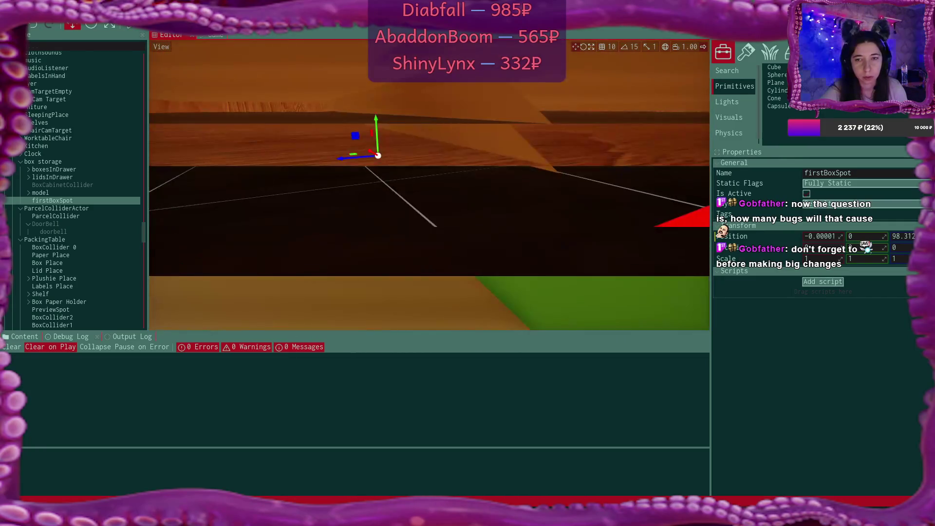
left_click_drag(396, 129, 394, 108)
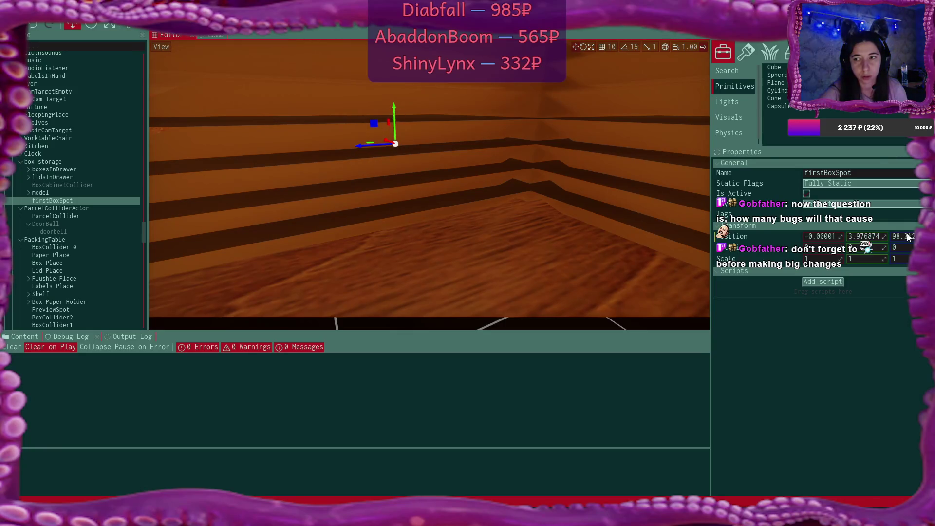
left_click(872, 234)
type("5")
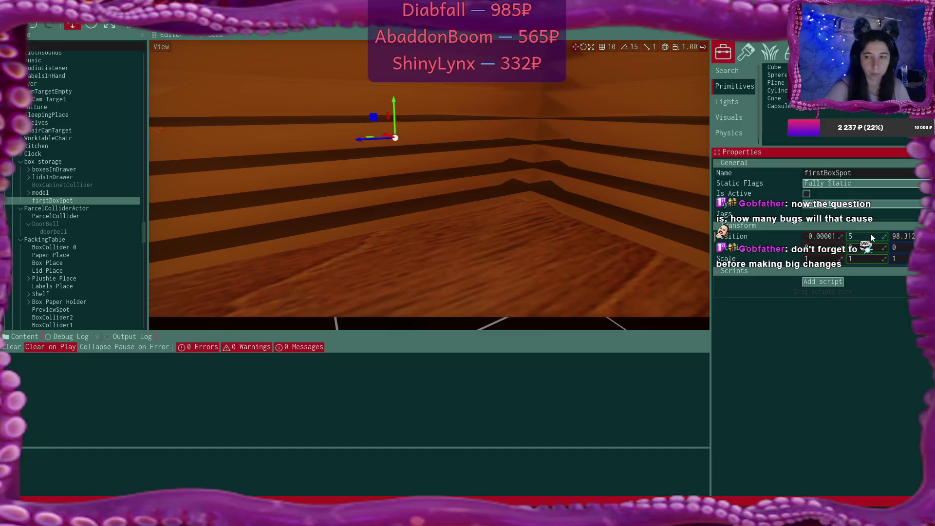
key("Return")
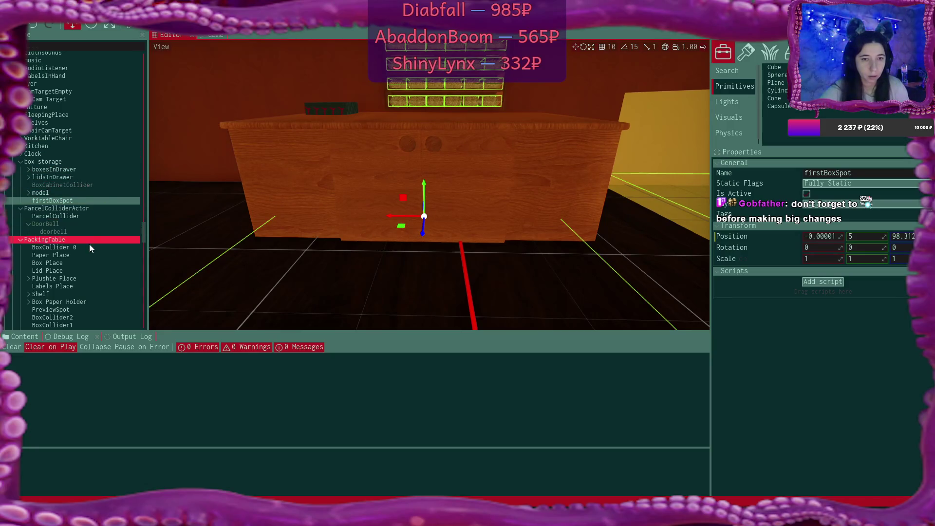
left_click(29, 193)
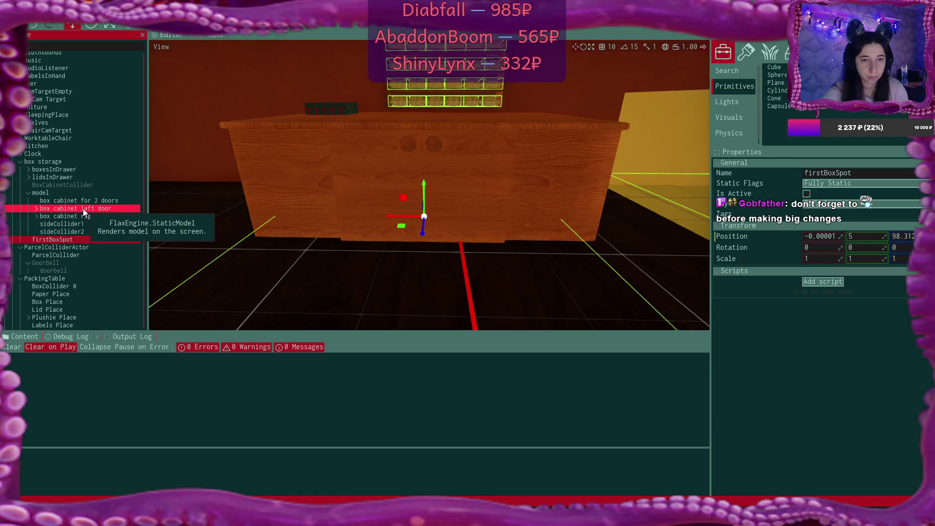
Deactivate the box cabinet's left and right doors to expose the shelves.
left_click(81, 209)
left_click(78, 217, "ctrl")
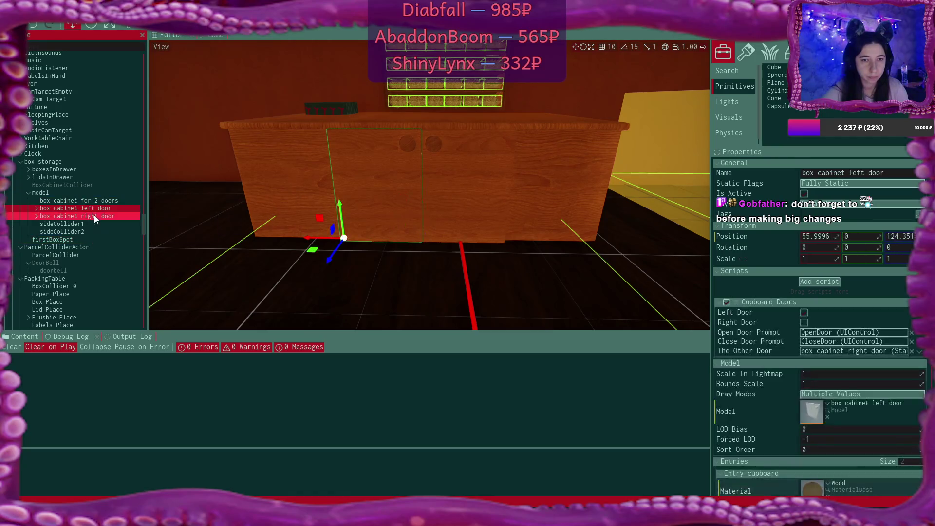
left_click(805, 193)
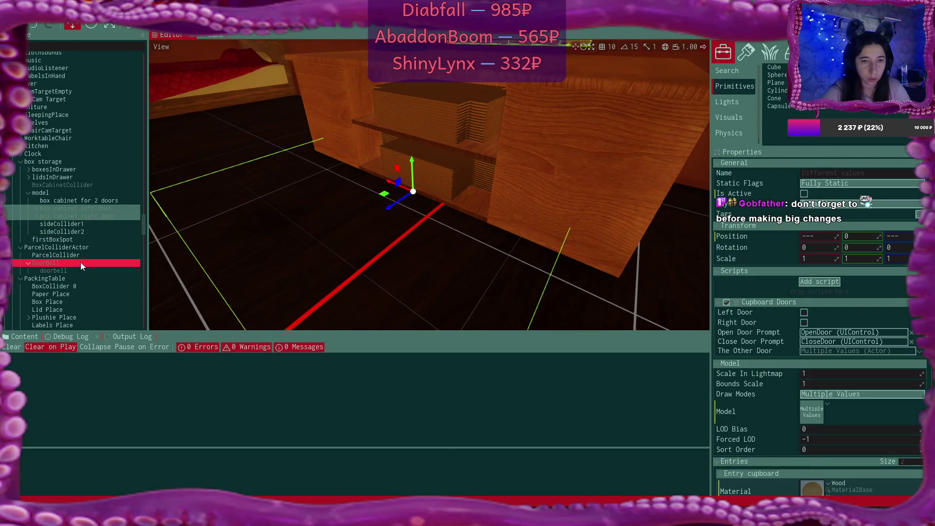
Reselect firstBoxSpot and bring up the project's Content folders.
left_click(138, 239)
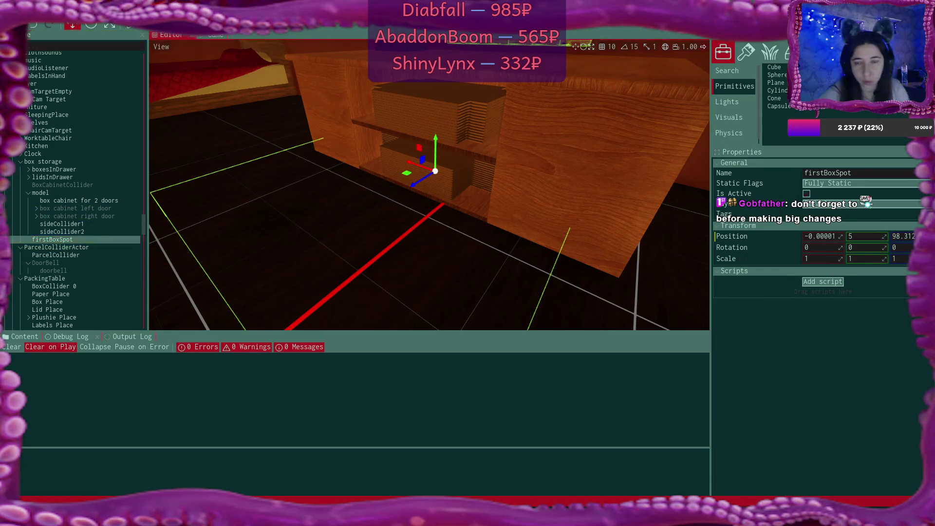
left_click(71, 335)
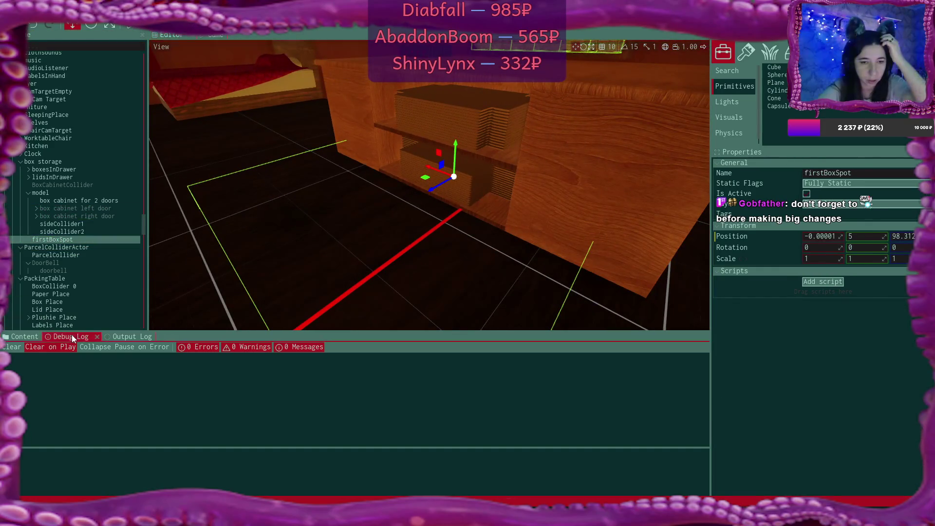
left_click(19, 336)
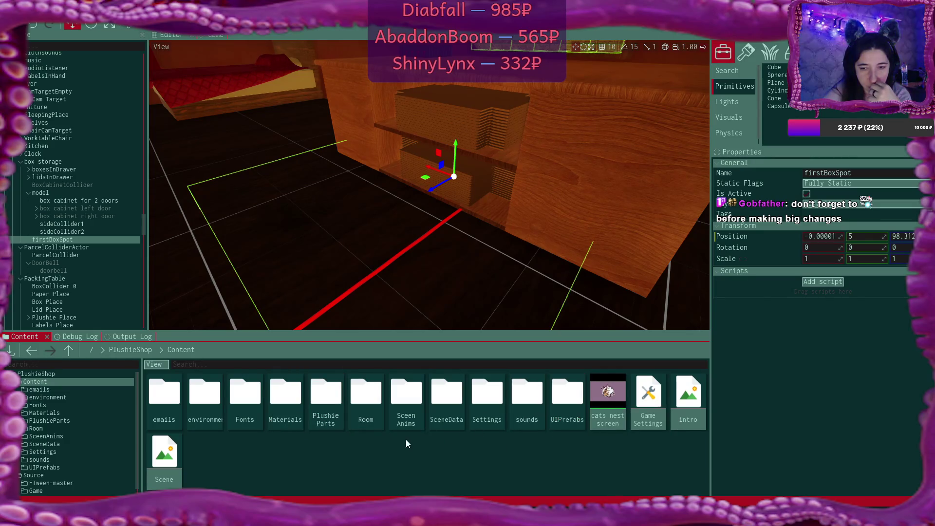
Open the Room folder and drop the box model under firstBoxSpot.
double_click(368, 414)
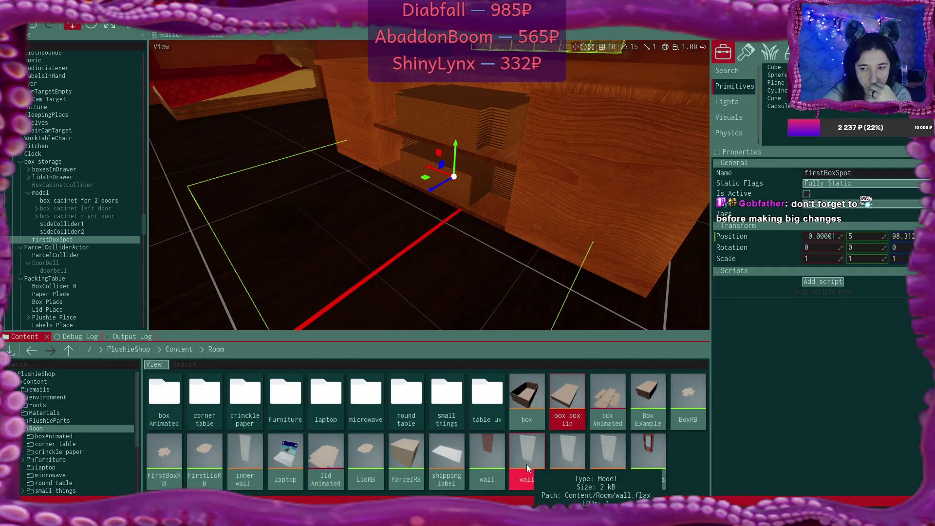
mouse_move(527, 397)
left_mouse_down()
mouse_move(487, 400)
mouse_move(62, 240)
left_mouse_up()
left_click_drag(437, 248, 415, 241)
Rotate firstBoxSpot to 90 degrees around its Y axis.
left_click(98, 239)
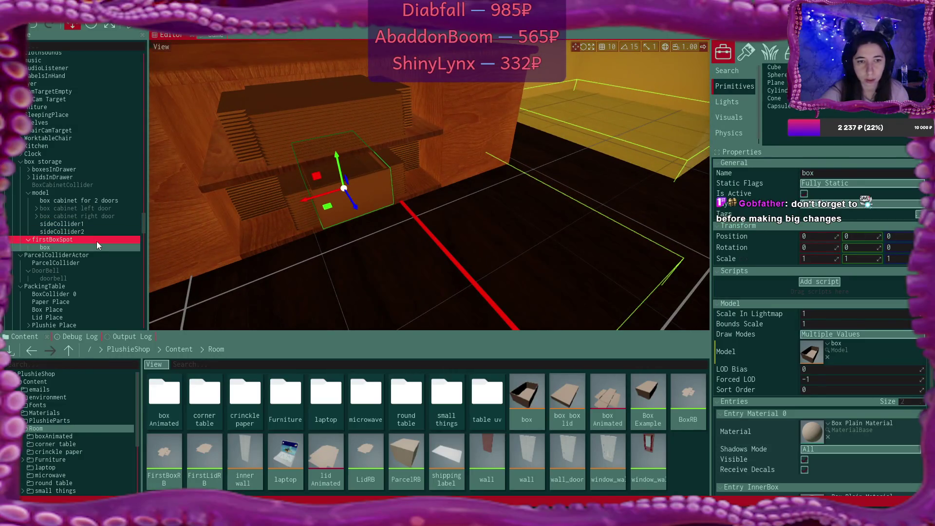
left_click(867, 248)
key("Return")
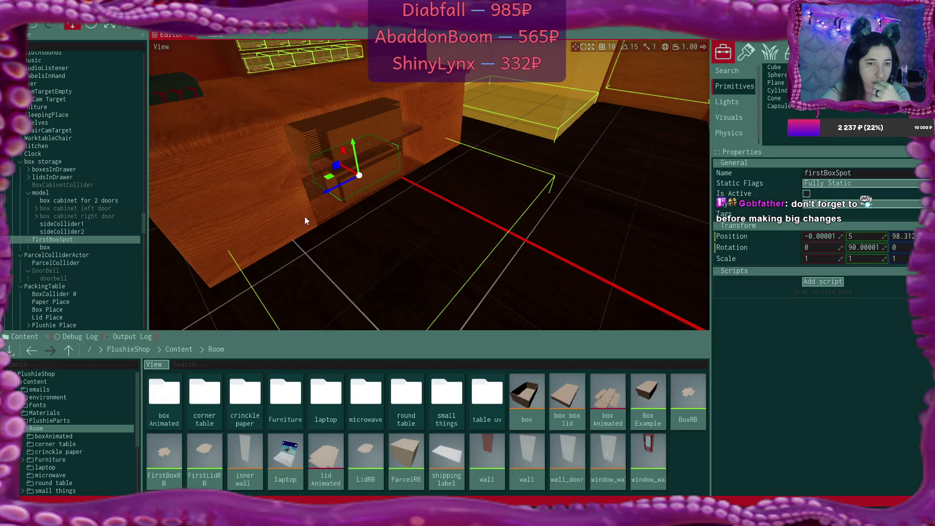
Inspect ParcelColliderActor, ParcelCollider and both side colliders, then reselect firstBoxSpot.
left_click(78, 258)
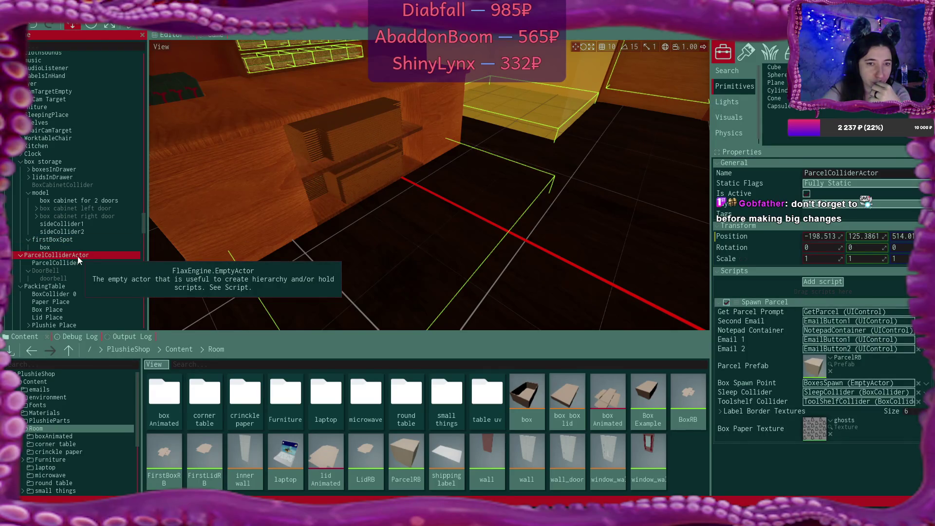
left_click(80, 263)
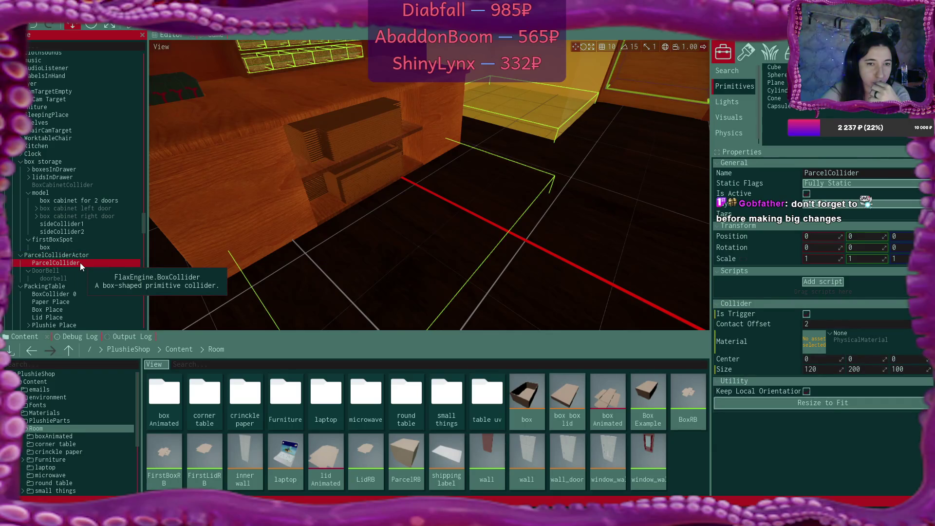
left_click(72, 240)
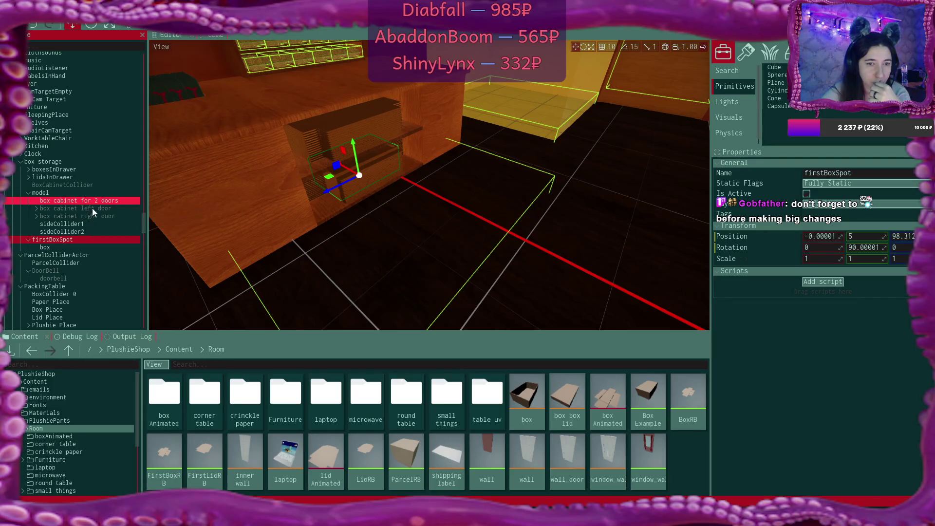
left_click(95, 224)
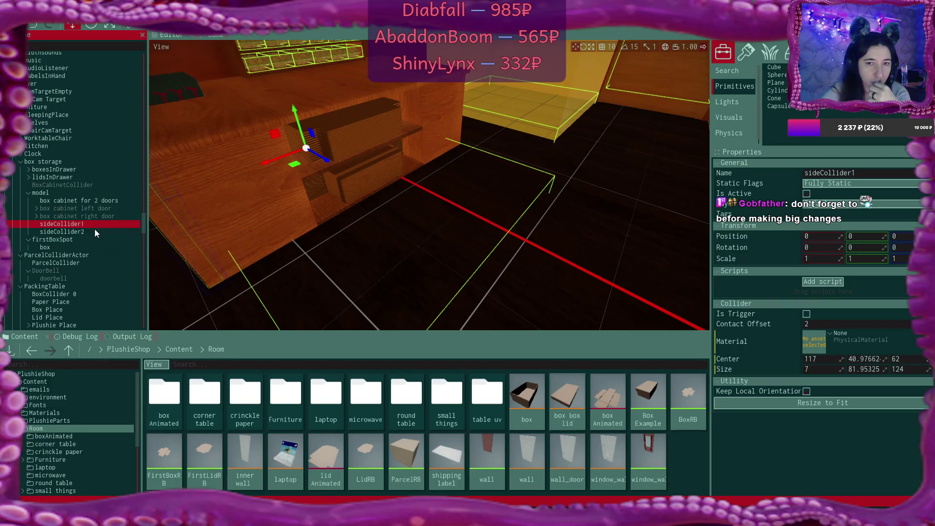
left_click(95, 232)
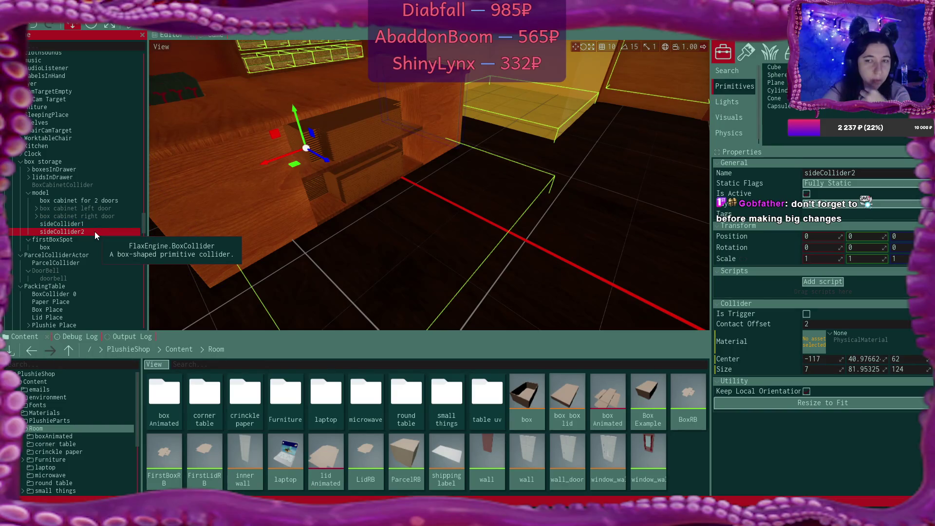
left_click(348, 169)
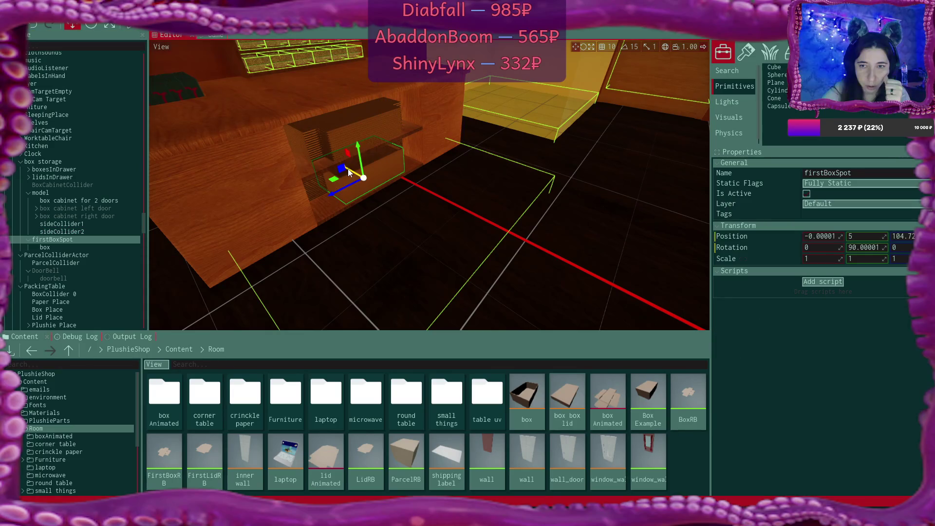
left_click(77, 239)
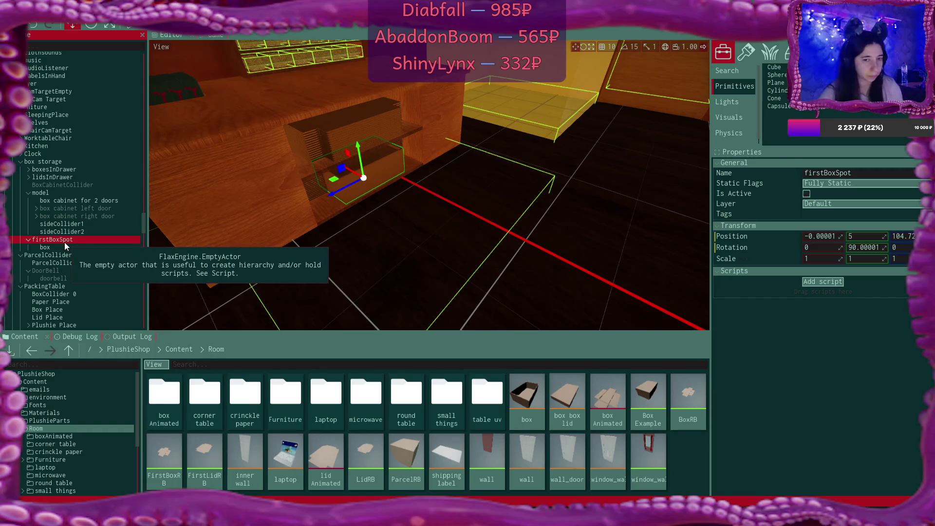
Duplicate firstBoxSpot, rename the copy firstLidSpot, and raise it above the box.
key("ctrl+d")
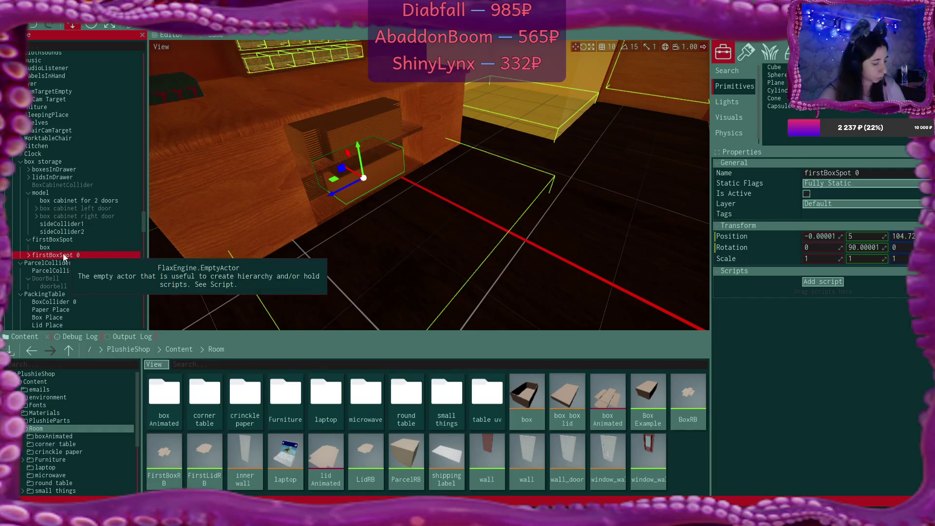
double_click(88, 255)
key("Return")
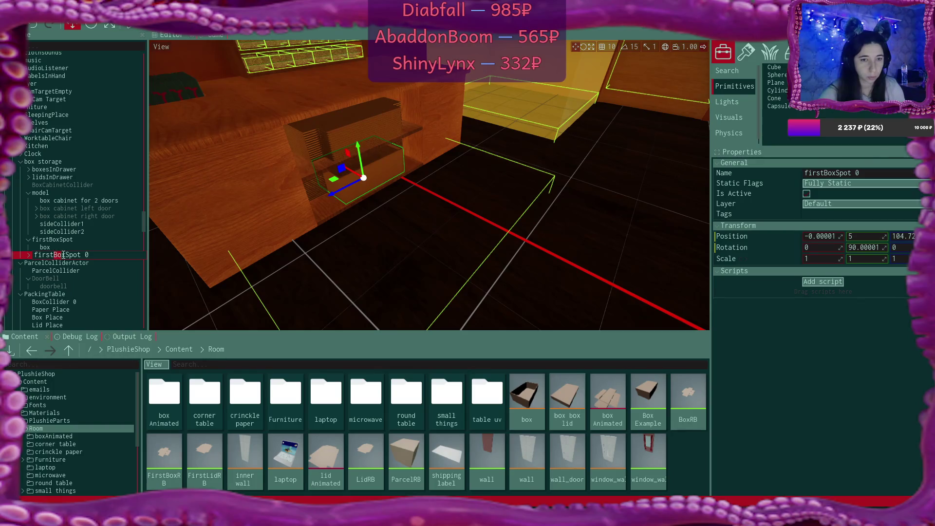
left_click(59, 251)
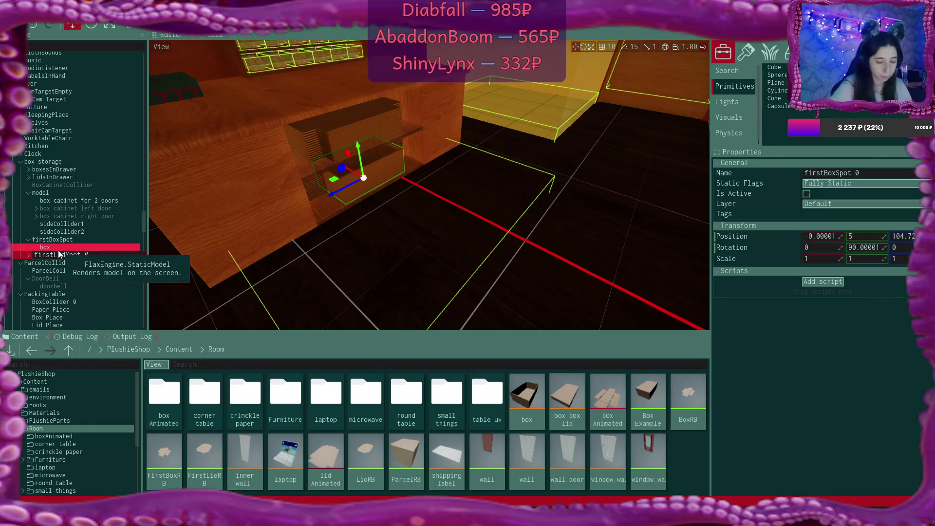
key("Return")
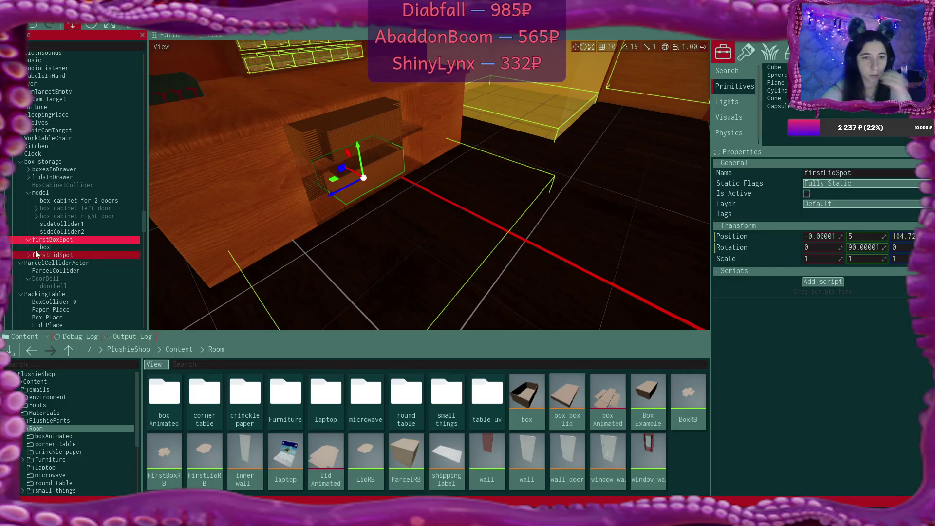
left_click(26, 257)
left_click(28, 256)
left_click_drag(359, 147, 339, 102)
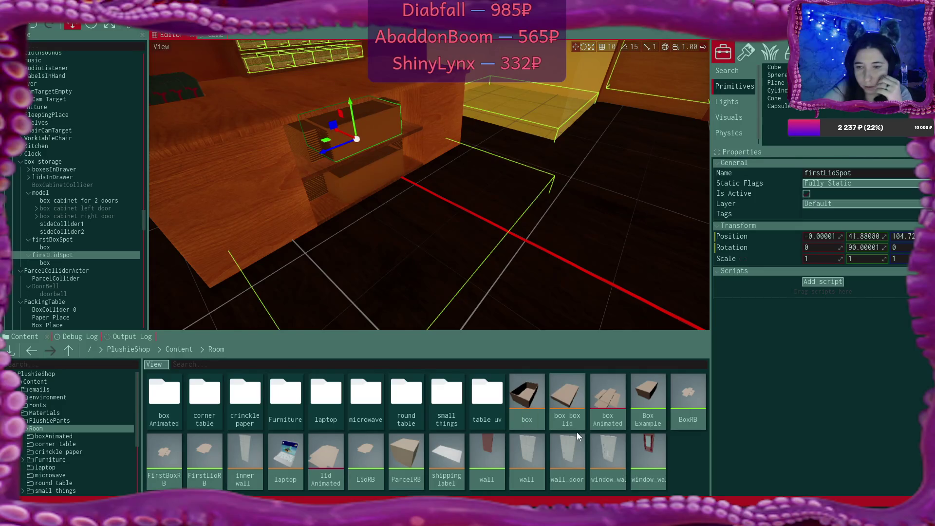
Replace firstLidSpot's box child with the box box lid model and lower it to Y 27.57.
left_click(47, 265)
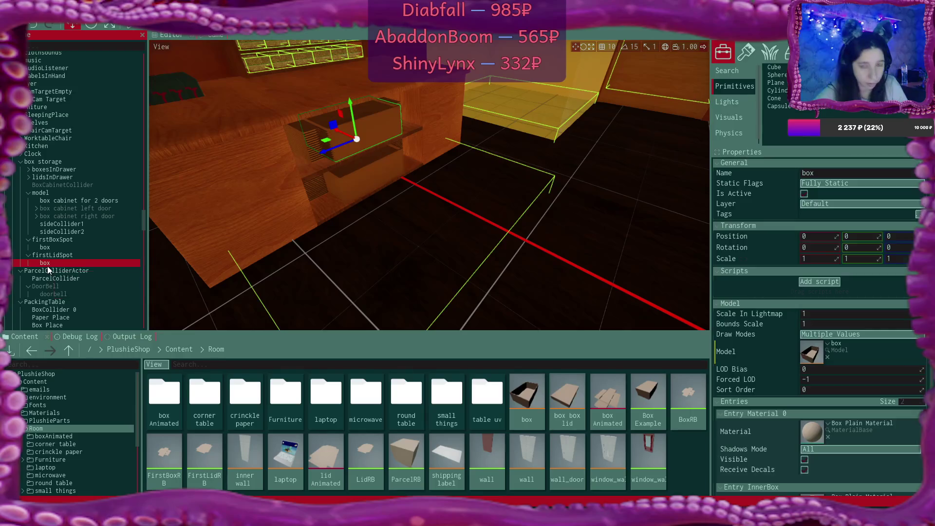
key("Delete")
mouse_move(576, 402)
left_mouse_down()
mouse_move(54, 244)
mouse_move(49, 255)
left_mouse_up()
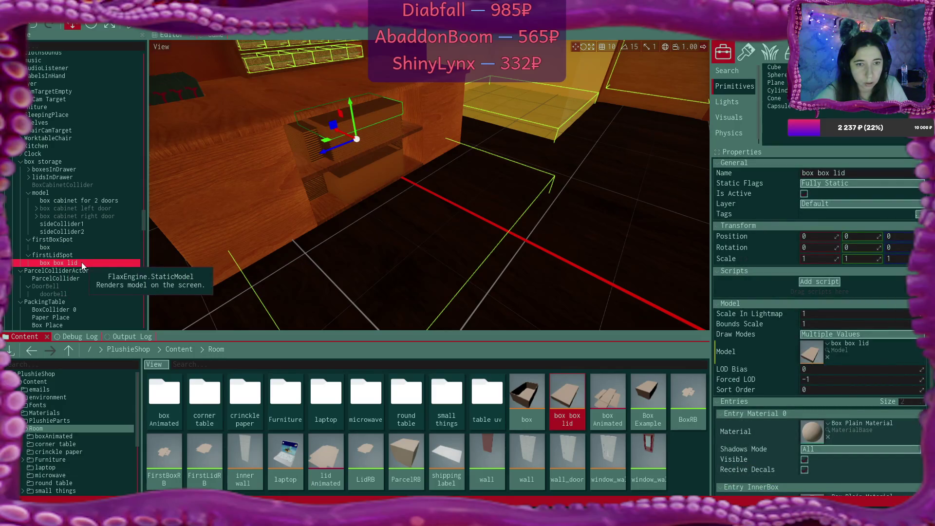
left_click(65, 253)
left_click_drag(352, 104, 355, 124)
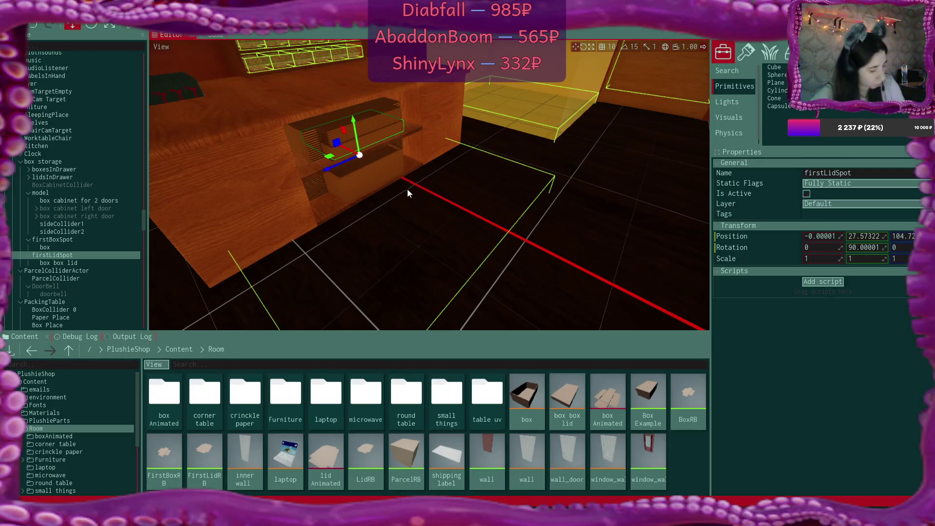
Nudge firstLidSpot to about Y 24.99 and Z 101.12 inside the cabinet.
mouse_move(409, 193)
left_mouse_down()
mouse_move(370, 195)
mouse_move(380, 168)
left_mouse_up()
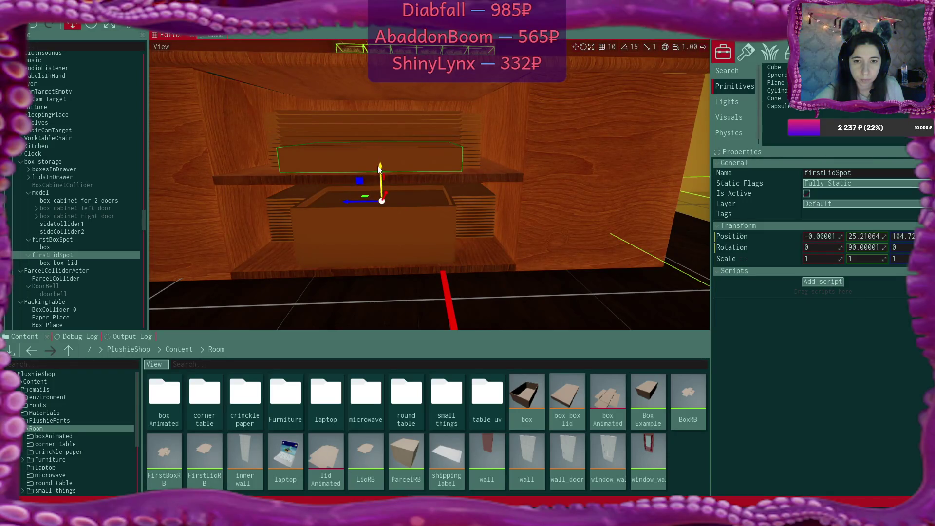
left_click_drag(379, 168, 341, 171)
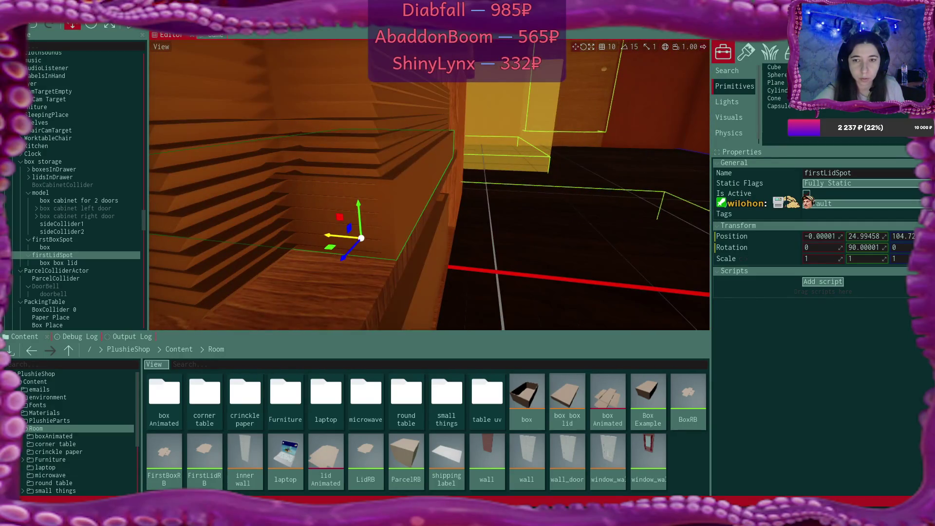
left_click_drag(367, 178, 364, 177)
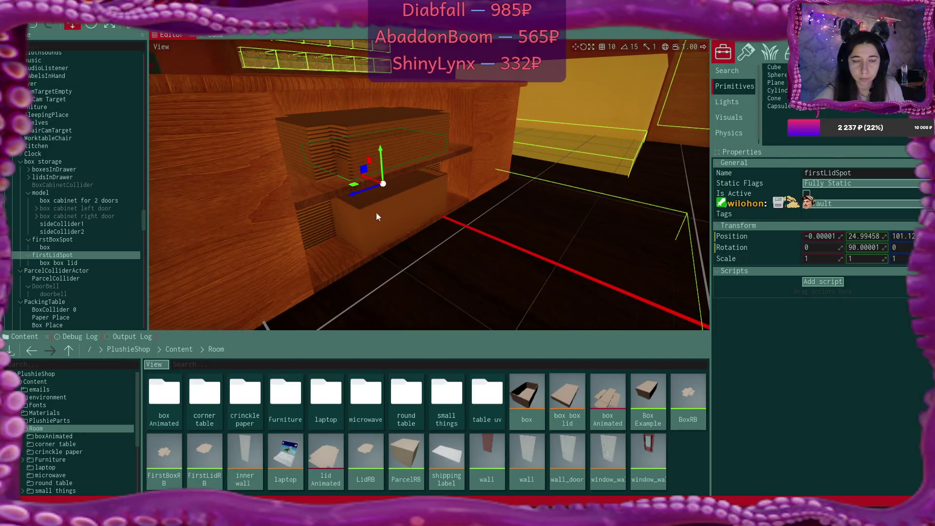
Delete the preview box box lid model and select both cabinet doors.
left_click(70, 263)
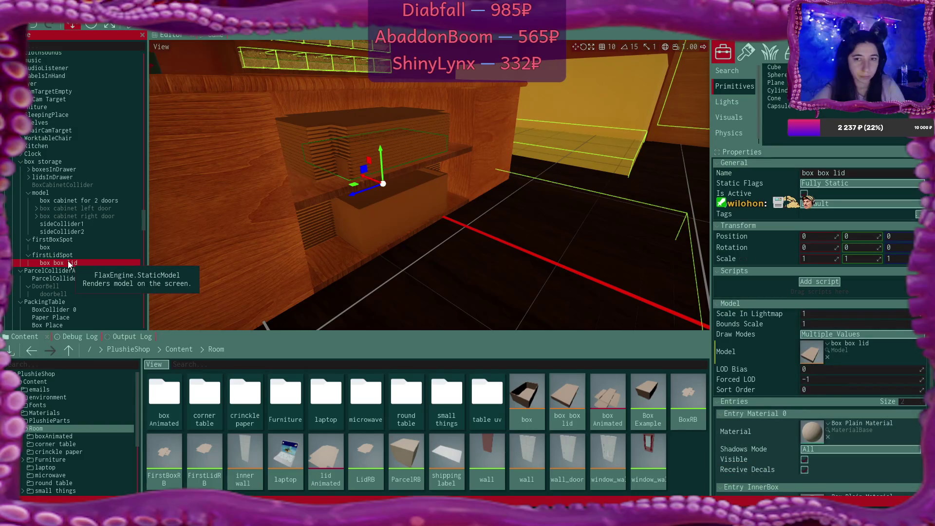
key("Delete")
left_click(78, 209)
left_click(78, 216, "ctrl")
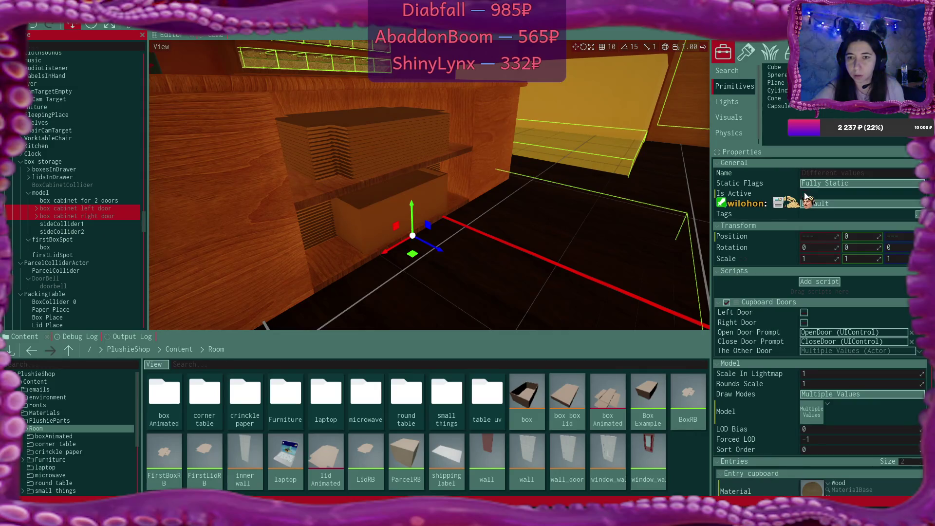
Frame the two selected box cabinet doors in the viewport.
key("f")
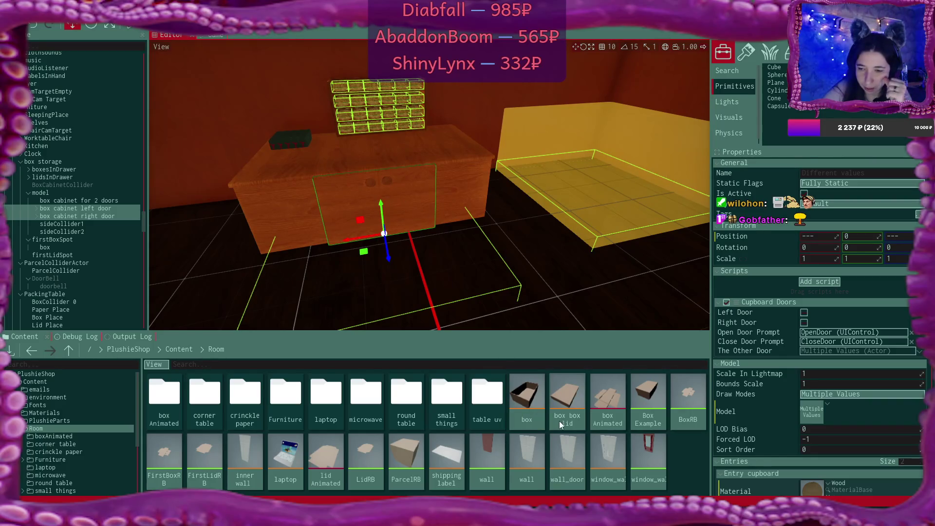
mouse_move(576, 428)
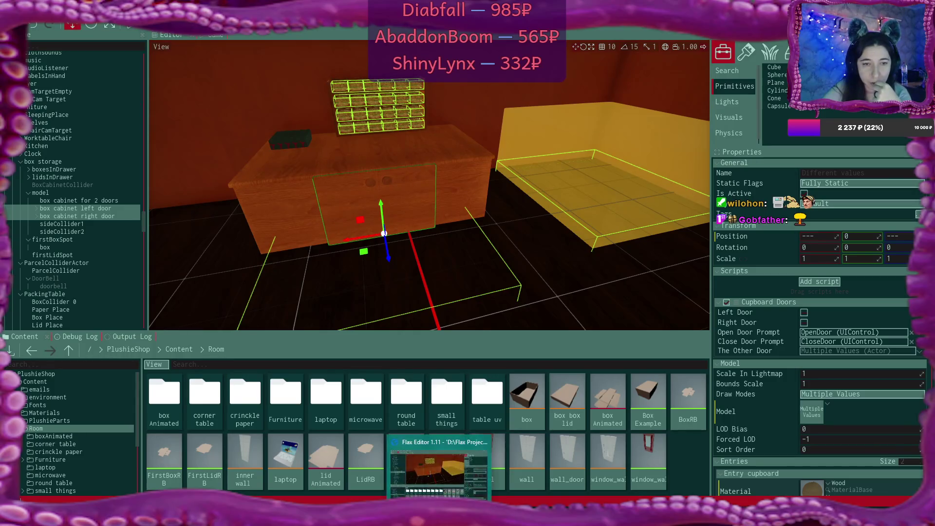
scroll(25, 243, "up", 3)
scroll(26, 242, "up", 10)
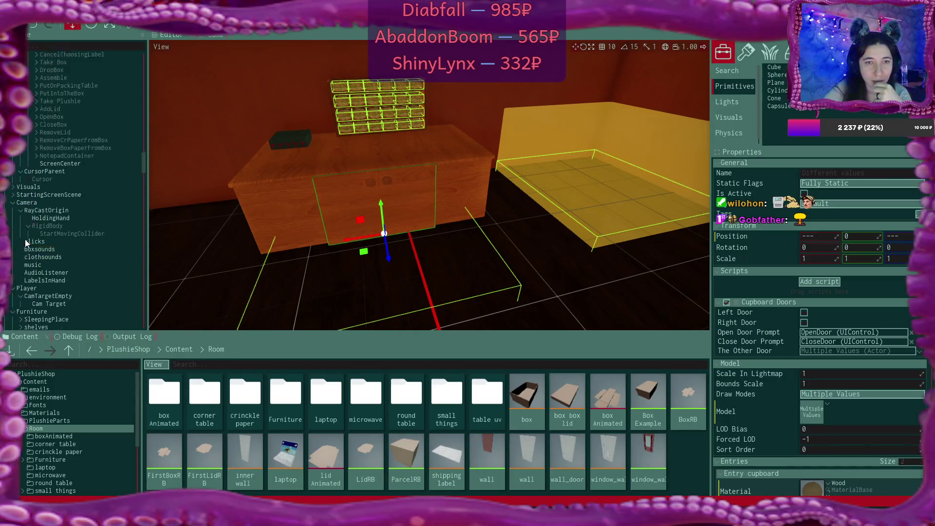
left_click(50, 57)
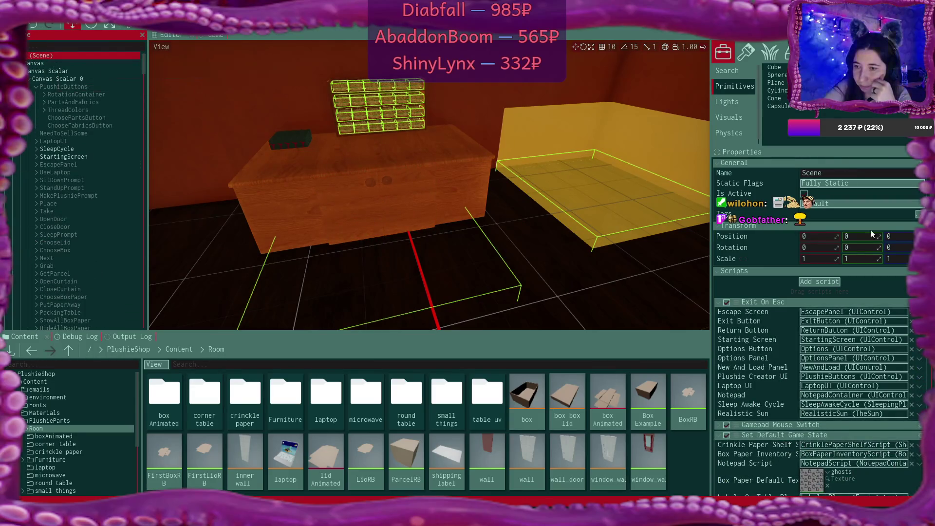
scroll(872, 231, "down", 8)
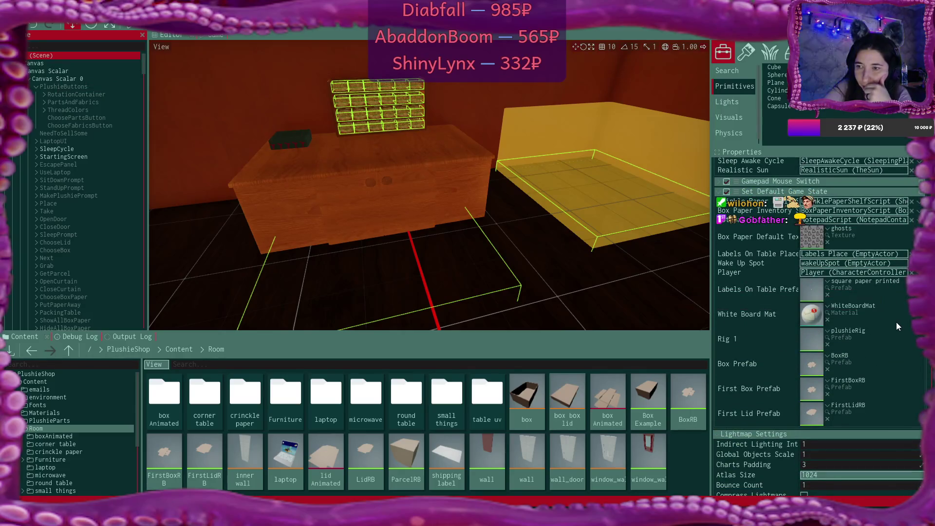
scroll(897, 322, "up", 1)
scroll(896, 322, "up", 1)
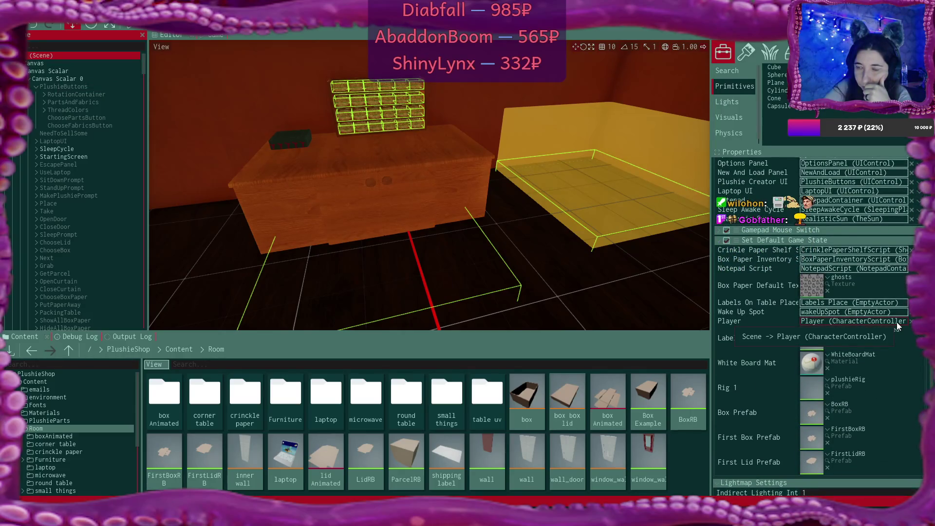
scroll(896, 322, "down", 1)
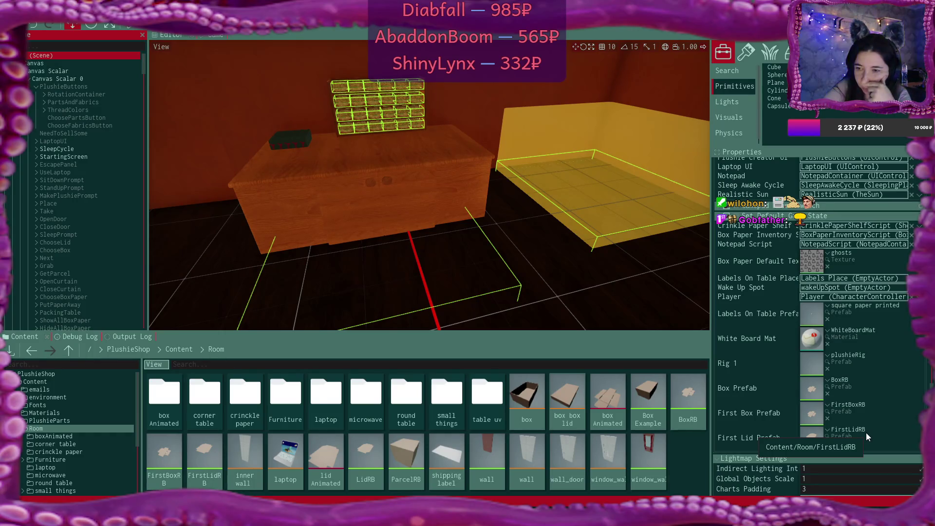
key("alt+Tab")
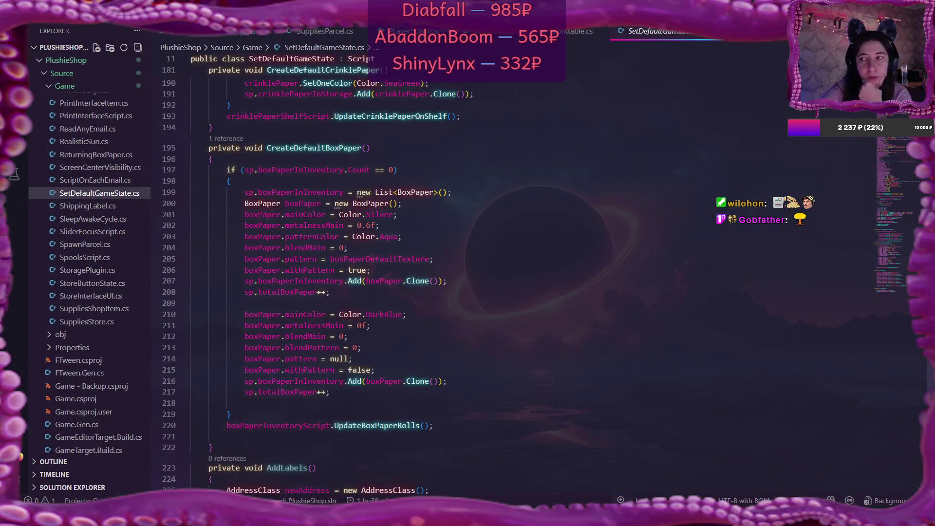
Find the boxPrefab field declaration on line 21 of SetDefaultGameState.cs.
scroll(370, 160, "up", 20)
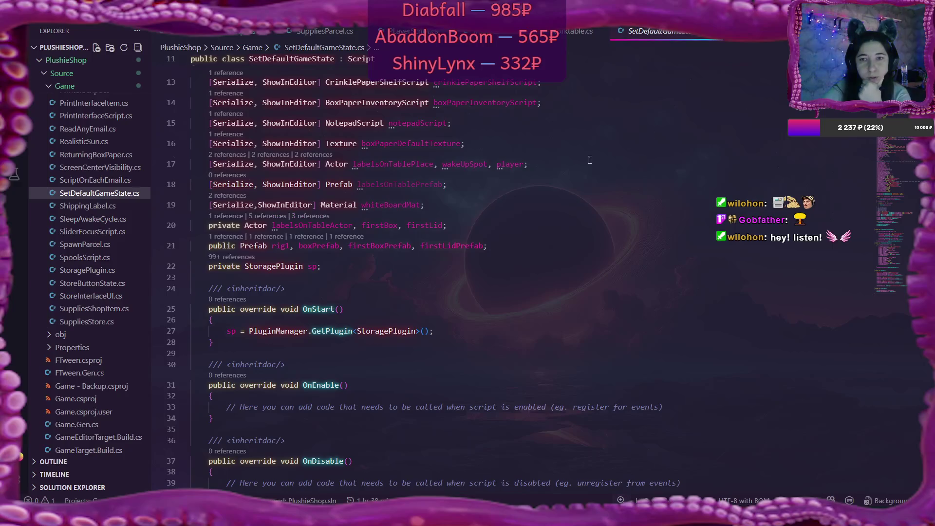
scroll(599, 155, "up", 2)
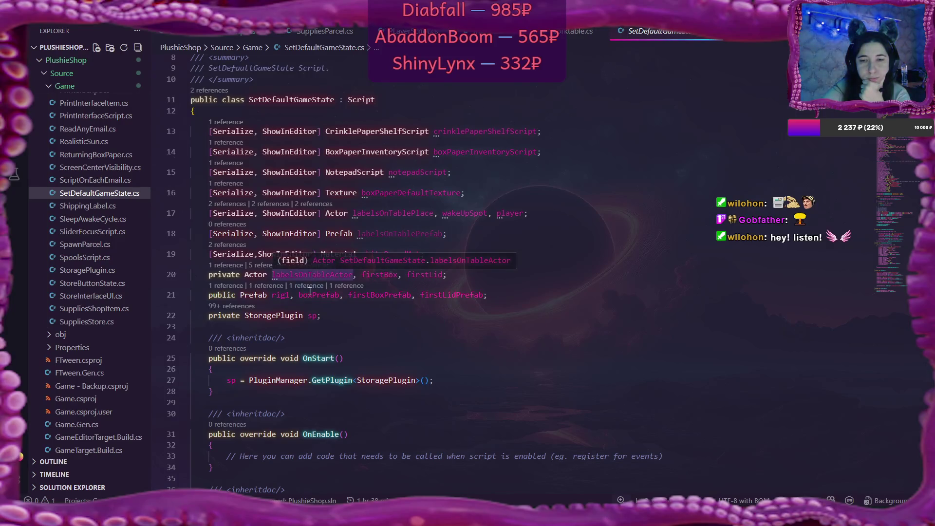
mouse_move(312, 292)
left_click(340, 295)
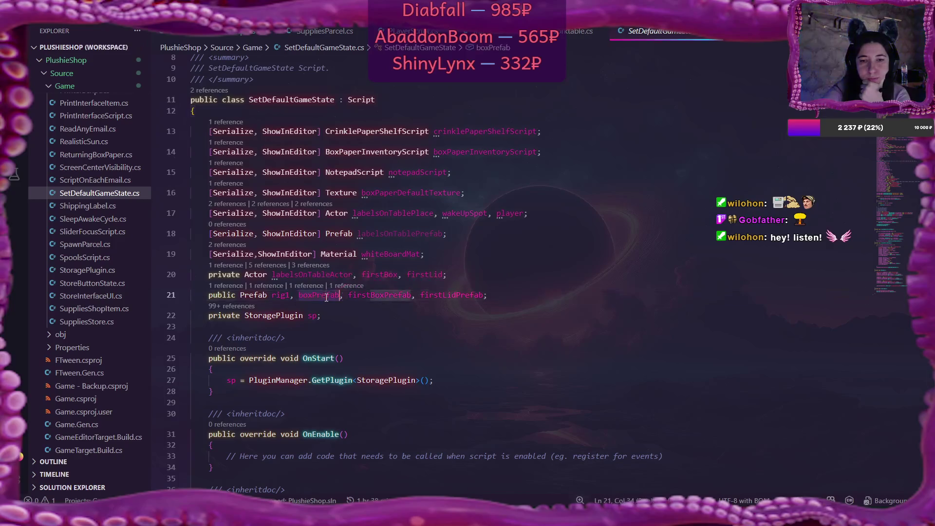
Read through SetDefaultValues, then bring the browser with the shared Reddit post into view.
scroll(487, 273, "down", 10)
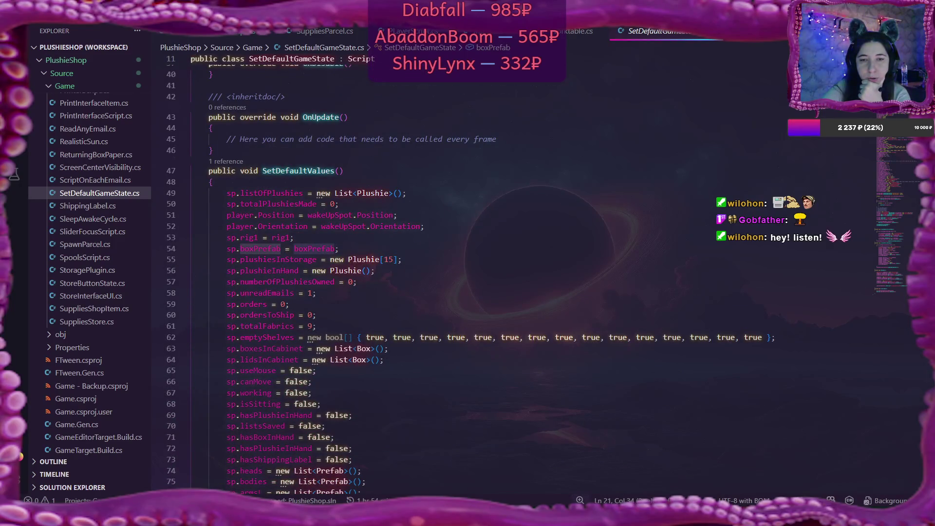
scroll(424, 283, "down", 20)
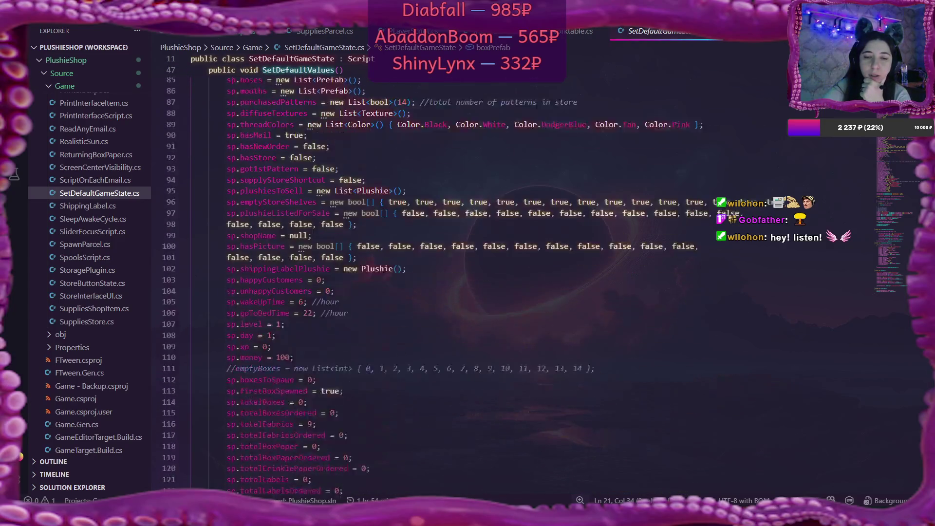
scroll(922, 348, "down", 11)
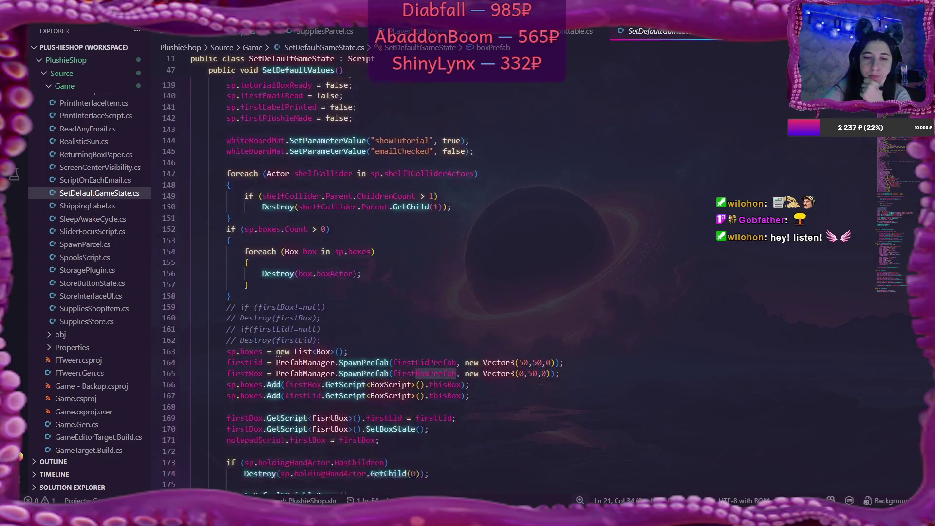
scroll(922, 349, "down", 20)
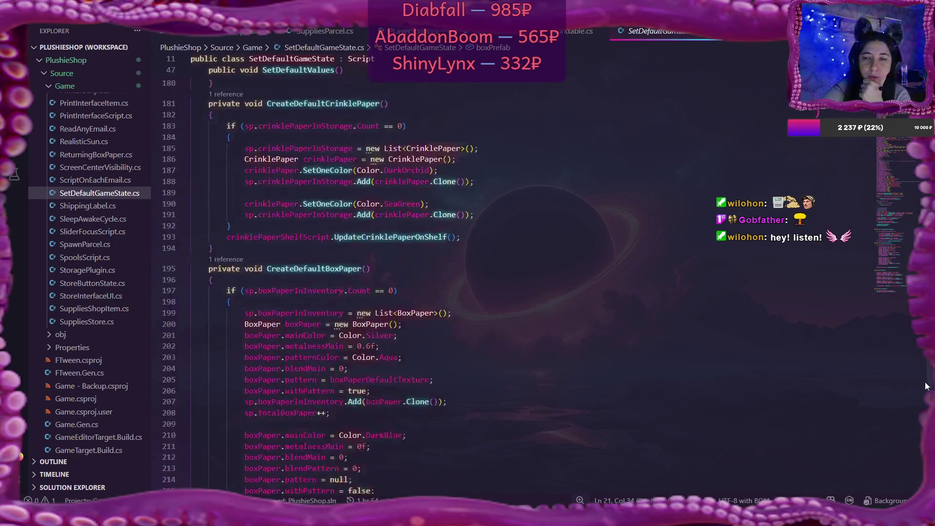
scroll(424, 272, "up", 20)
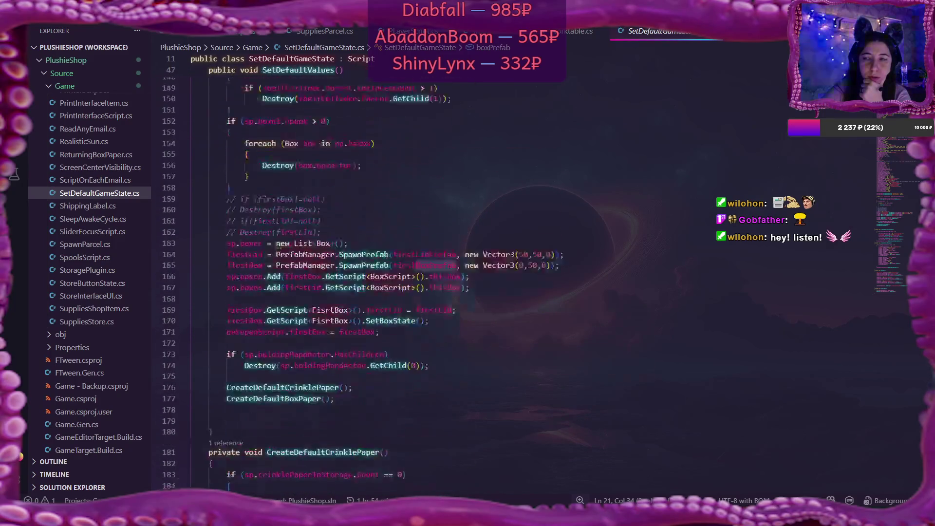
scroll(424, 273, "up", 12)
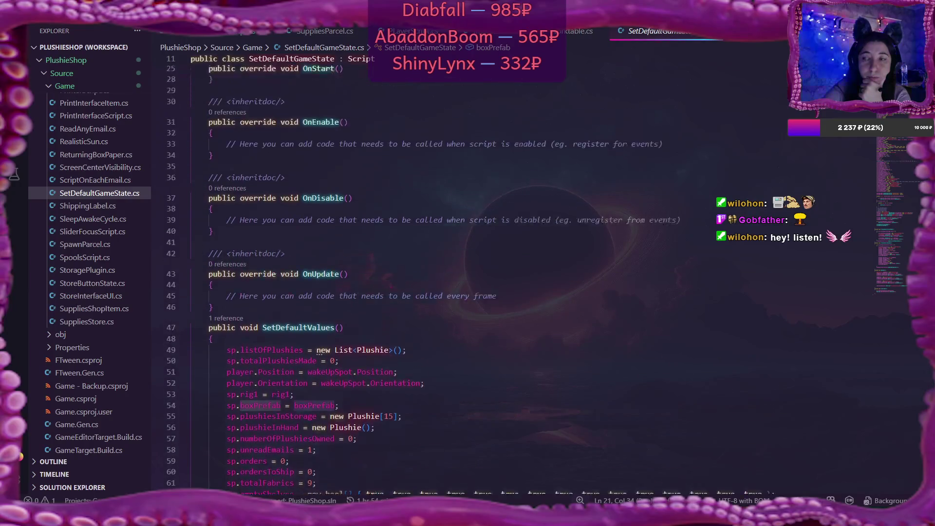
scroll(540, 224, "down", 4)
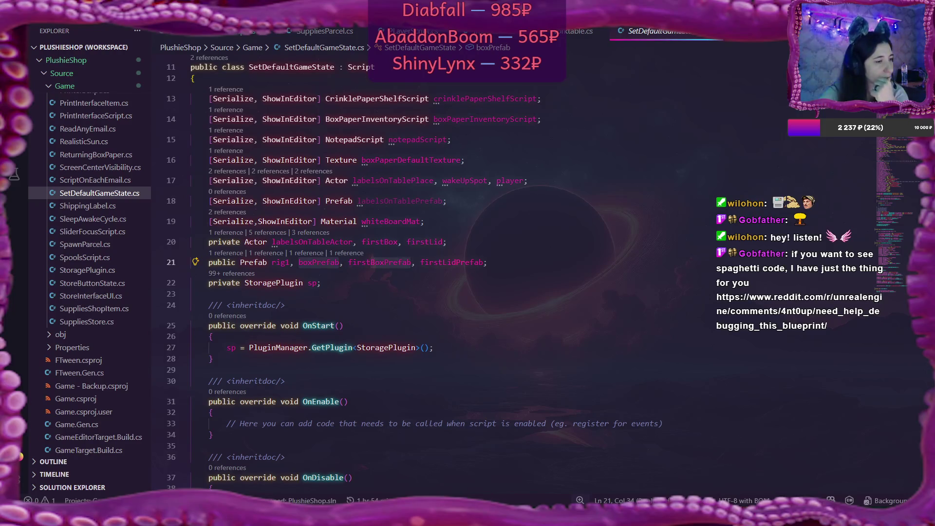
mouse_move(10, 166)
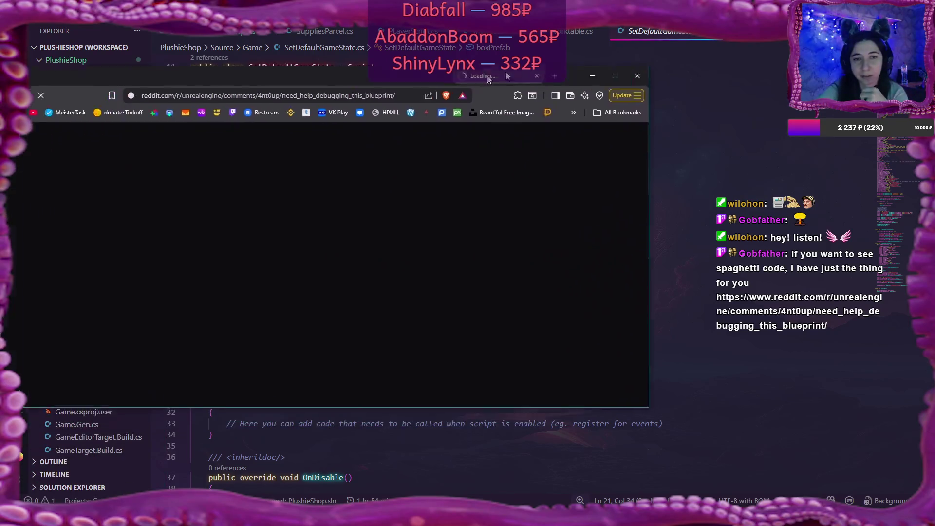
left_click_drag(506, 71, 715, 42)
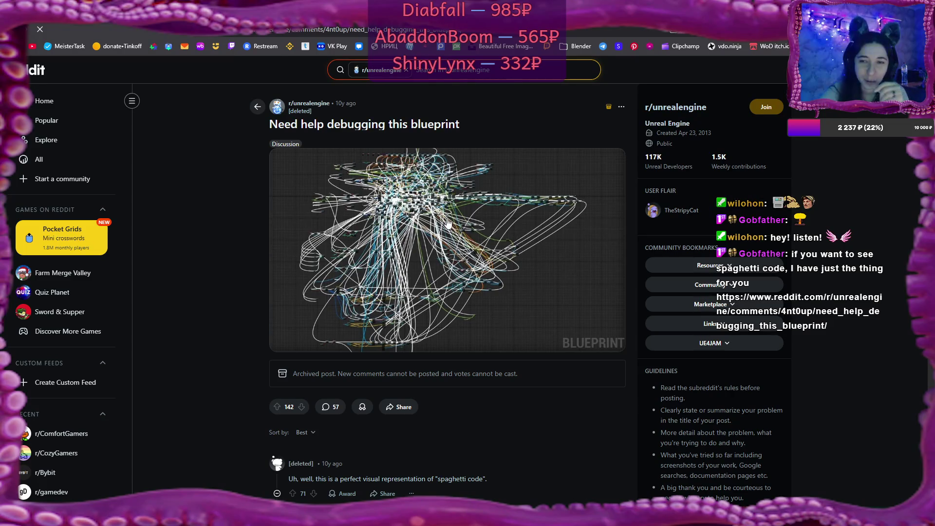
Enlarge the post's tangled blueprint screenshot to inspect it.
left_click(449, 223)
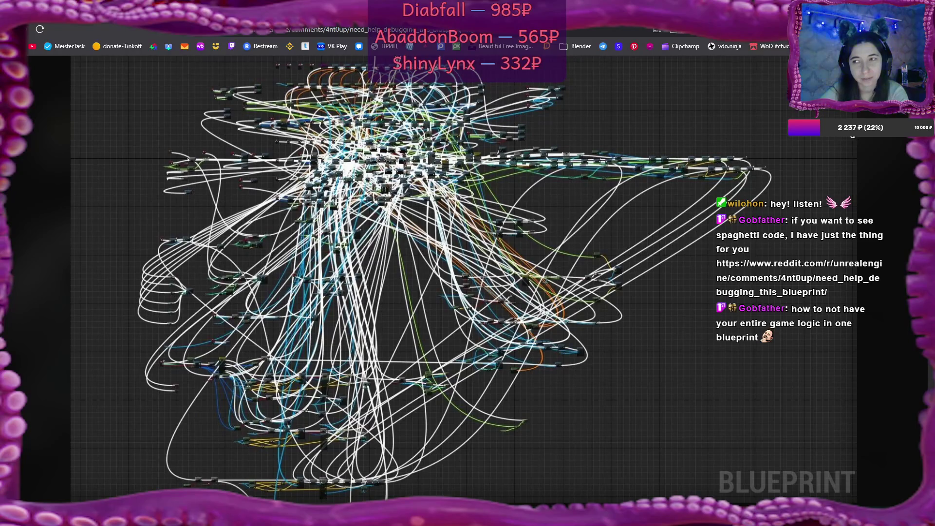
Close the enlarged image and scroll down into the archived post's comments.
key("Escape")
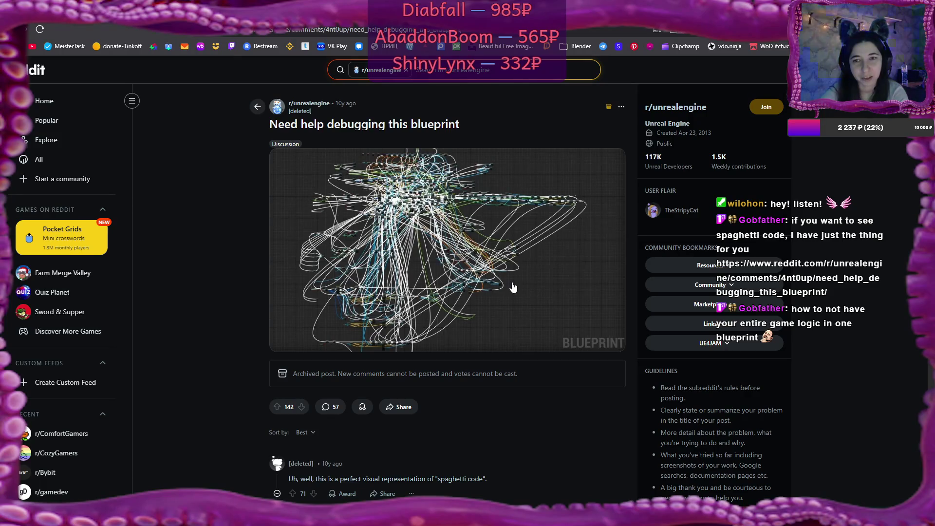
scroll(514, 288, "down", 2)
scroll(514, 288, "down", 2)
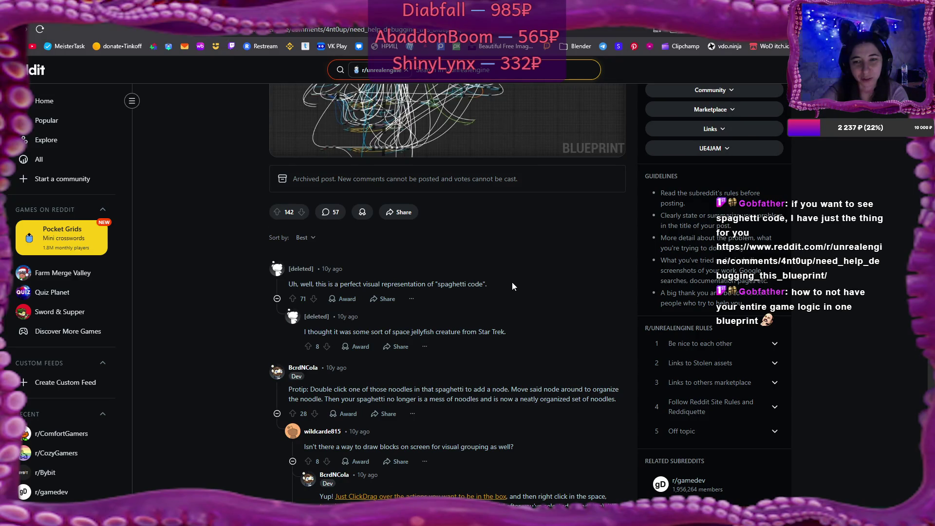
scroll(512, 283, "down", 3)
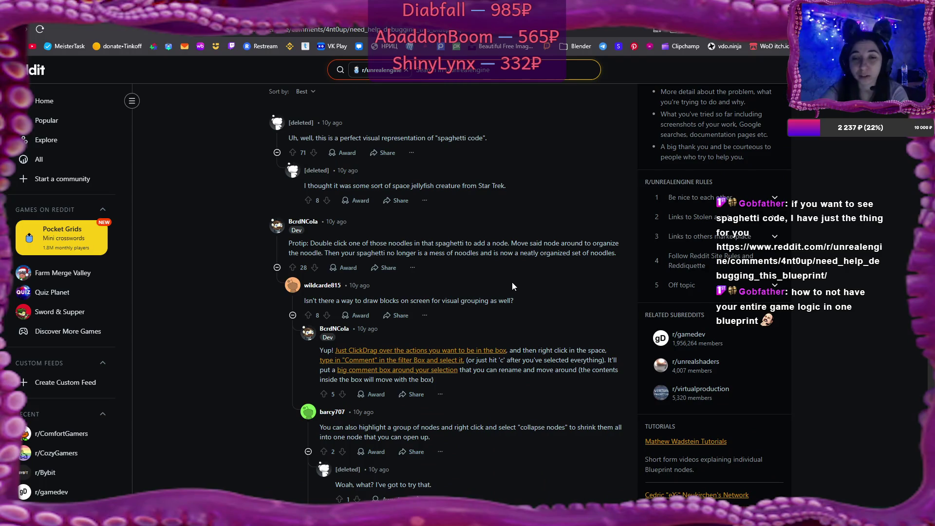
scroll(512, 283, "up", 5)
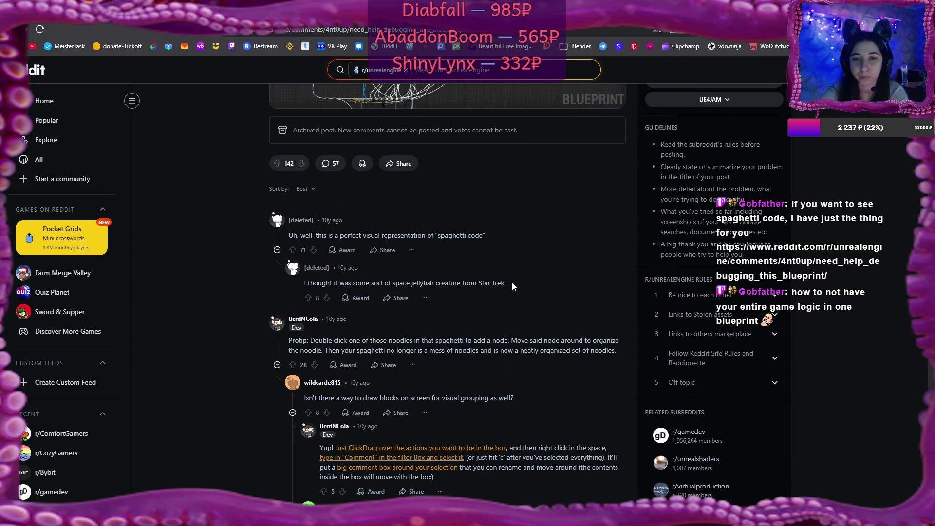
Read through the rest of the 57-comment thread, then open the YouTube link from chat.
scroll(512, 283, "up", 2)
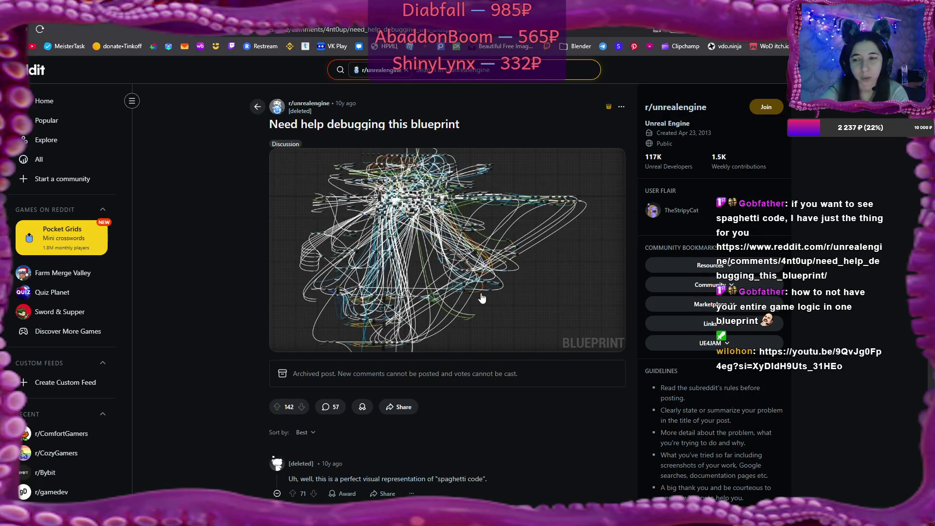
scroll(481, 298, "down", 7)
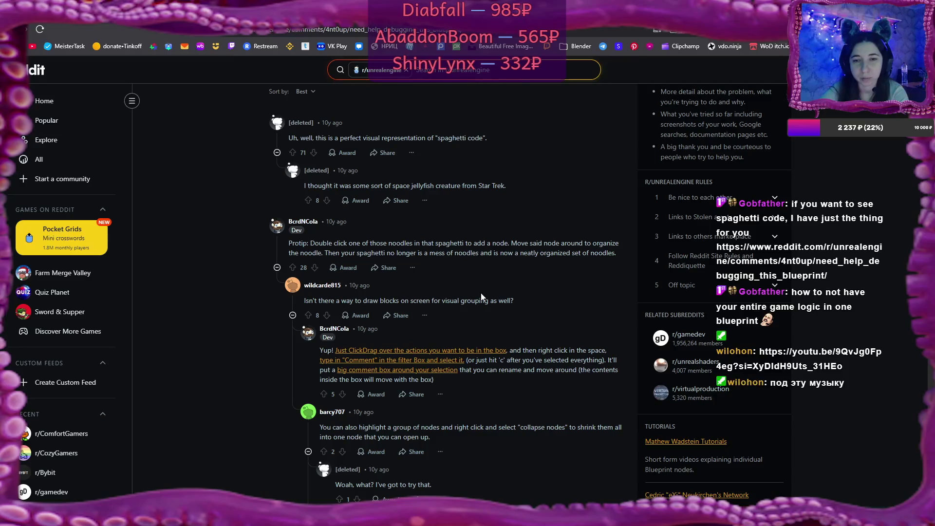
scroll(481, 296, "down", 1)
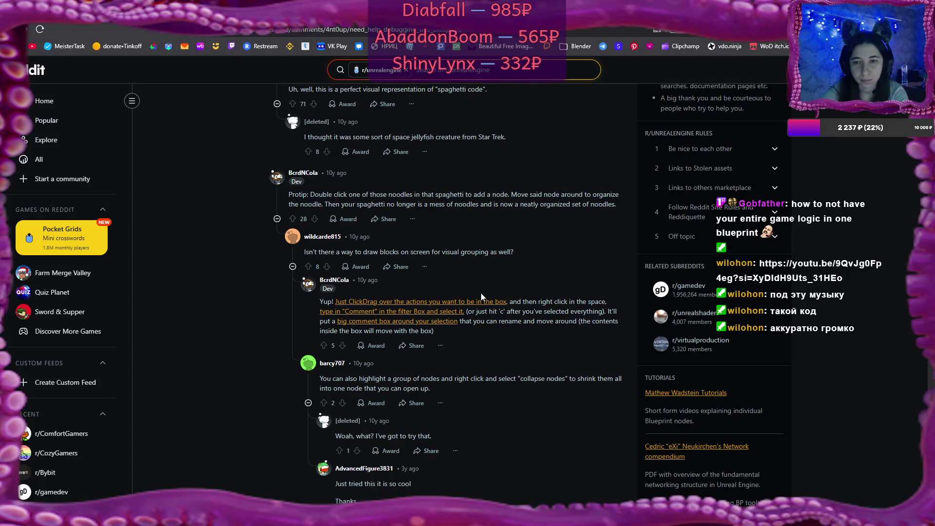
scroll(481, 293, "down", 10)
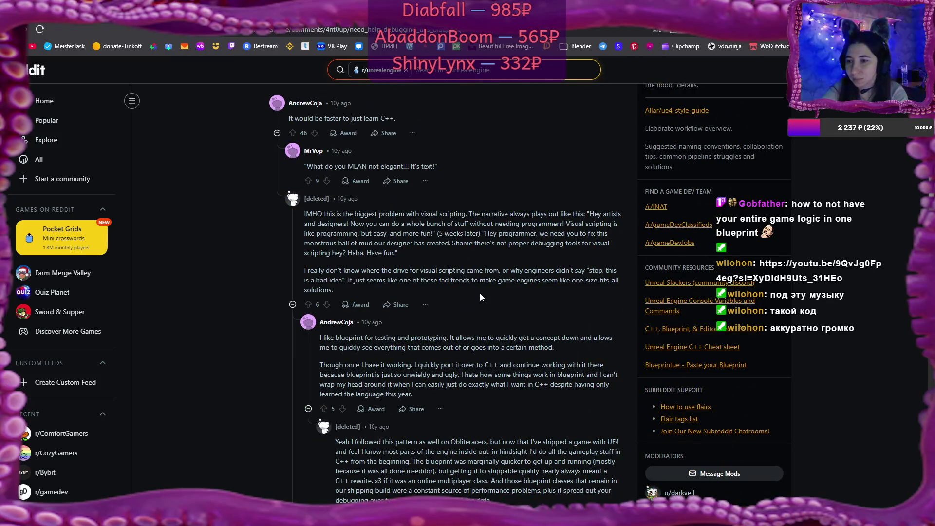
scroll(481, 295, "up", 15)
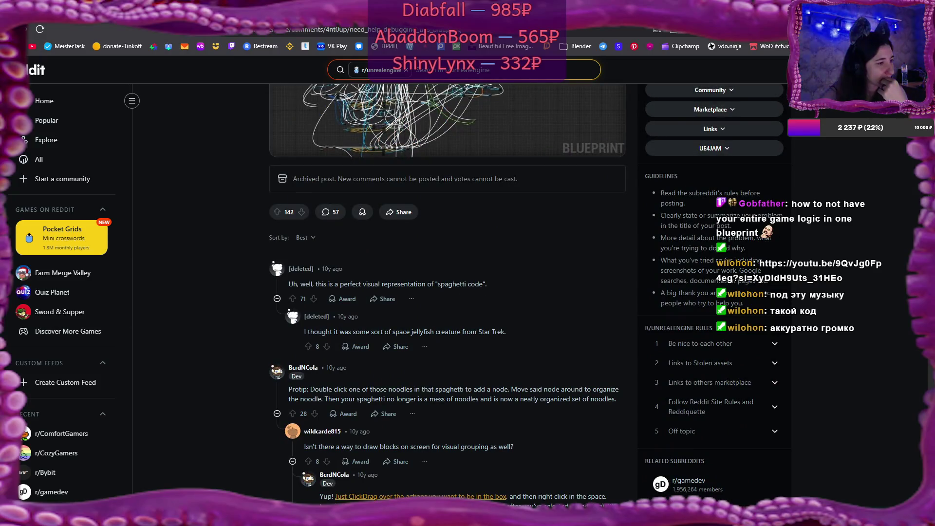
key("Return")
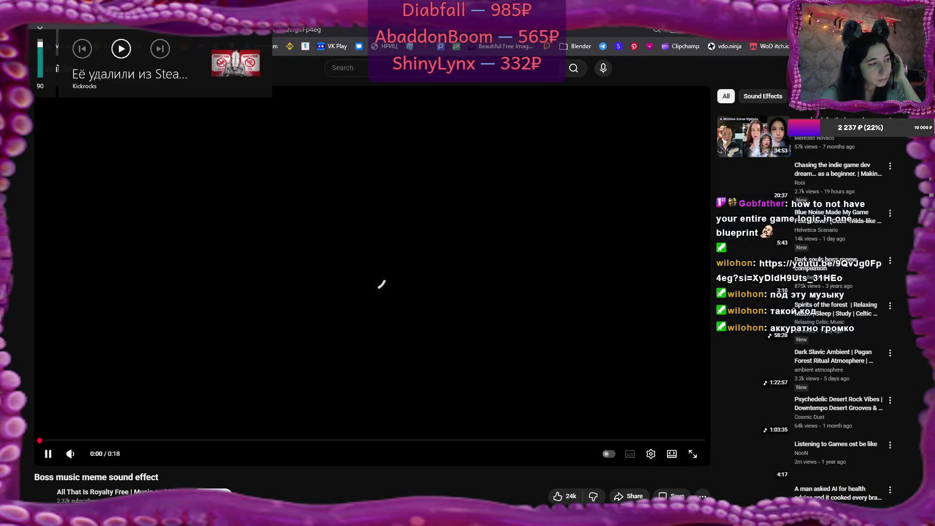
Adjust the system volume while the boss music meme clip plays.
key("XF86AudioLowerVolume")
key("XF86AudioLowerVolume")
key("XF86AudioLowerVolume")
key("XF86AudioLowerVolume")
key("XF86AudioLowerVolume")
key("XF86AudioLowerVolume")
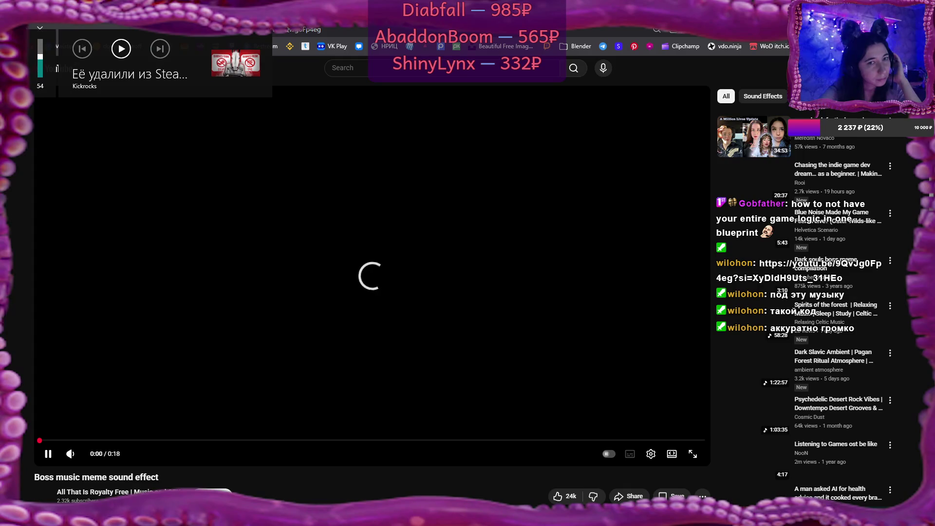
key("XF86AudioLowerVolume")
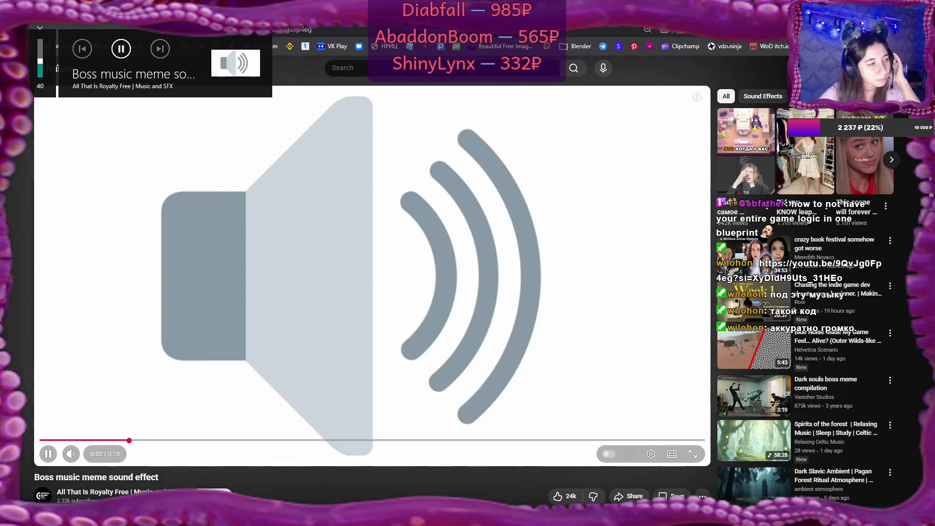
key("XF86AudioRaiseVolume")
key("XF86AudioRaiseVolume")
key("XF86AudioRaiseVolume")
key("XF86AudioRaiseVolume")
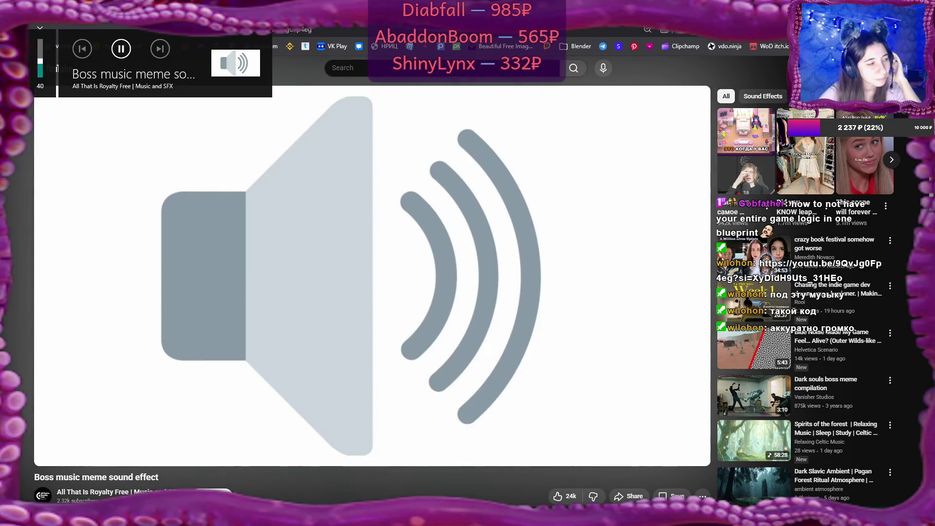
key("XF86AudioRaiseVolume")
key("XF86AudioRaiseVolume")
key("XF86AudioRaiseVolume")
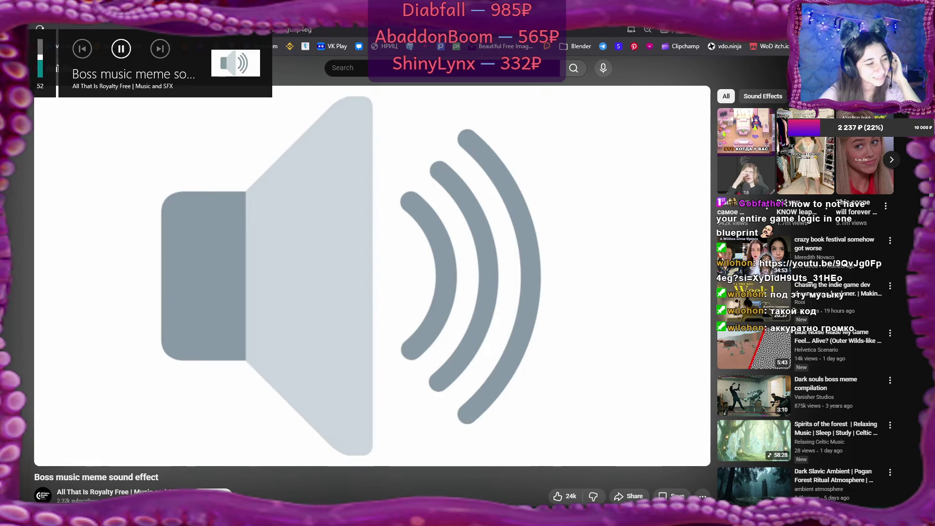
key("XF86AudioLowerVolume")
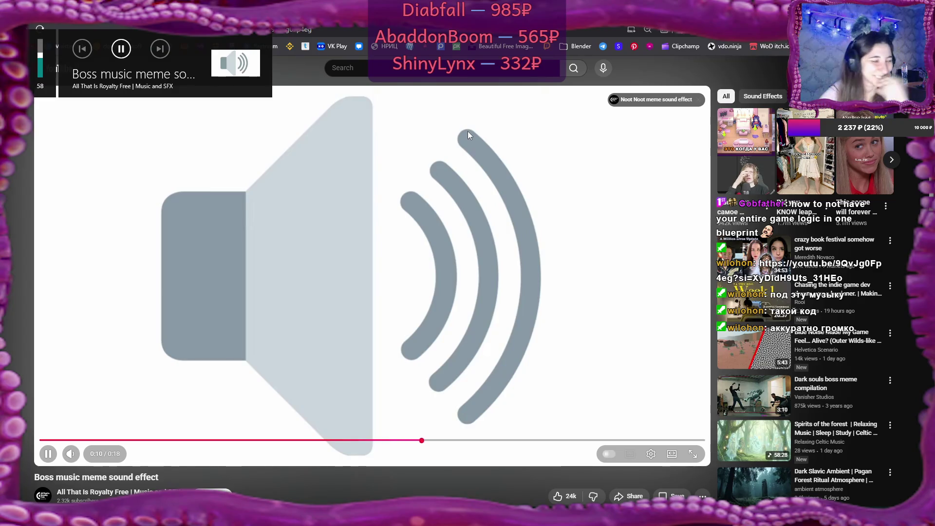
key("XF86AudioRaiseVolume")
key("XF86AudioRaiseVolume")
key("XF86AudioRaiseVolume")
key("XF86AudioLowerVolume")
key("XF86AudioLowerVolume")
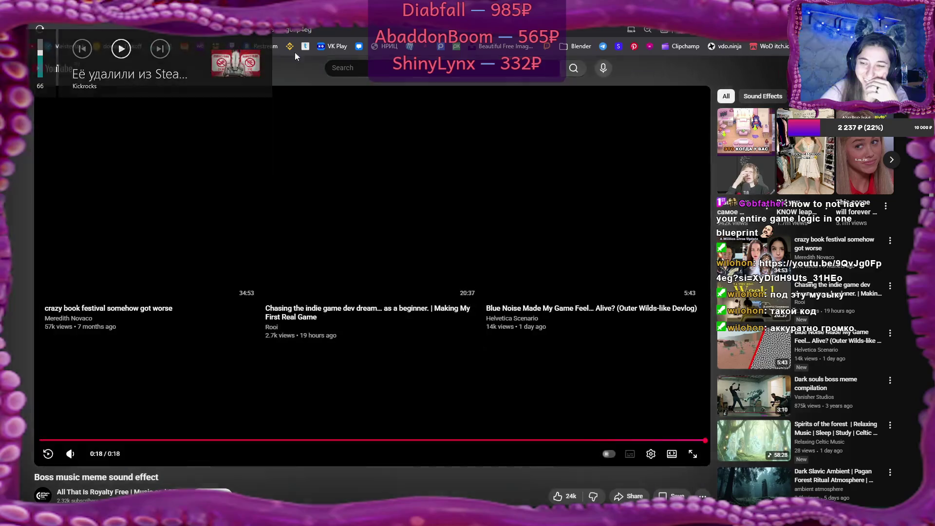
Glance at the Reddit blueprint post, then return to SetDefaultGameState.cs in VS Code.
key("ctrl+Tab")
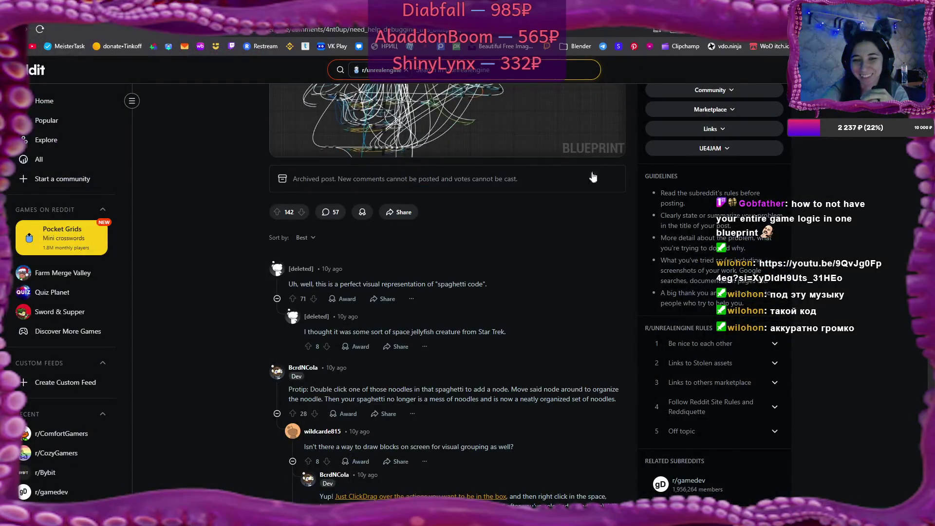
scroll(528, 233, "up", 5)
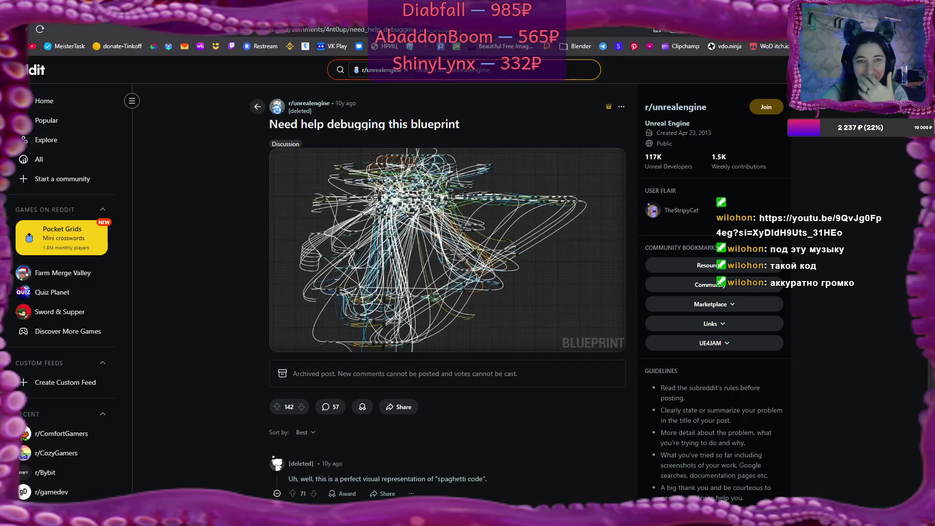
key("alt+Tab")
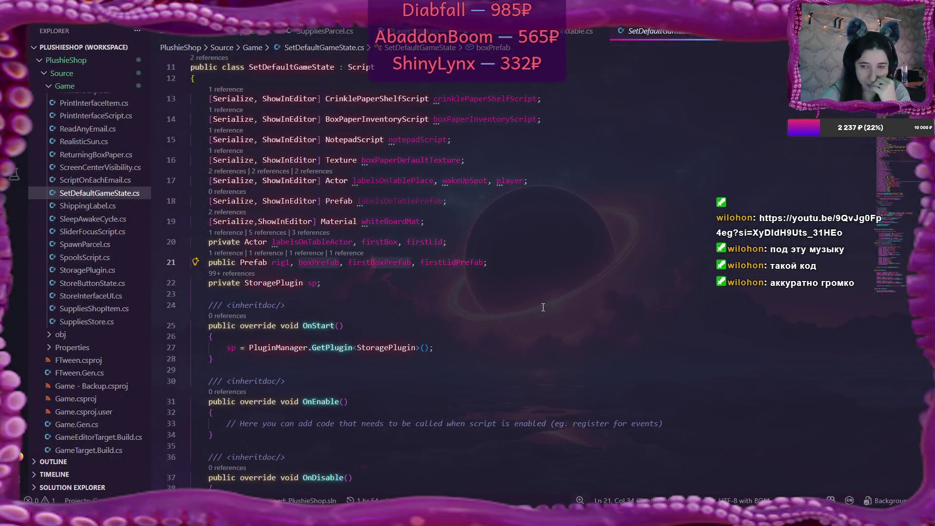
left_click(381, 262)
scroll(517, 292, "down", 10)
scroll(517, 291, "down", 20)
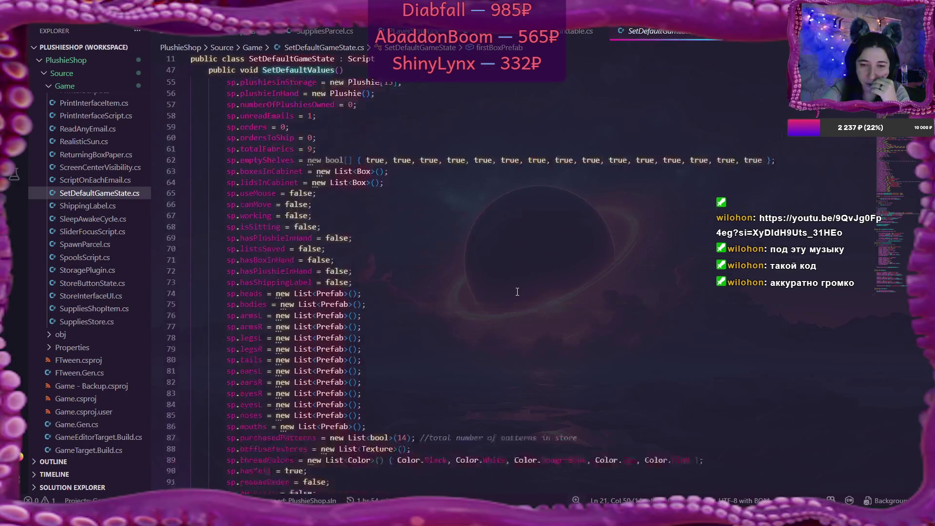
scroll(523, 294, "down", 15)
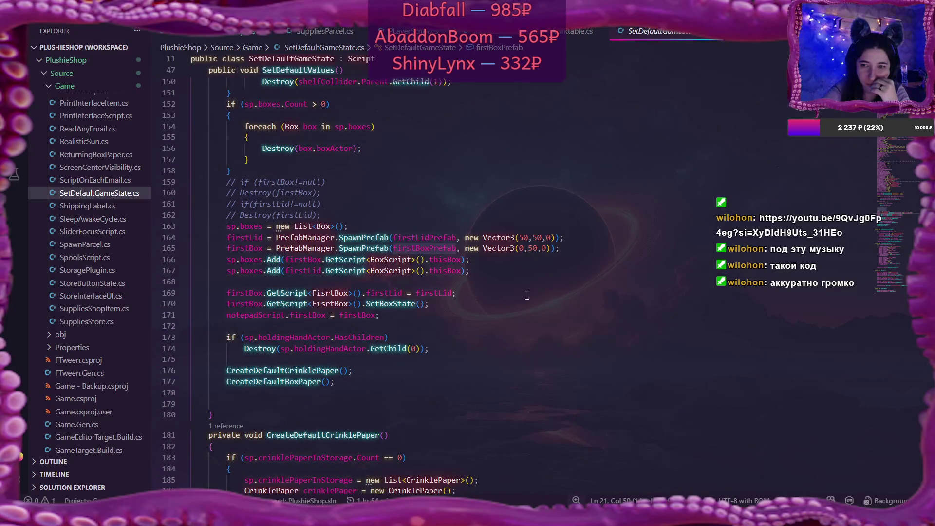
mouse_move(482, 253)
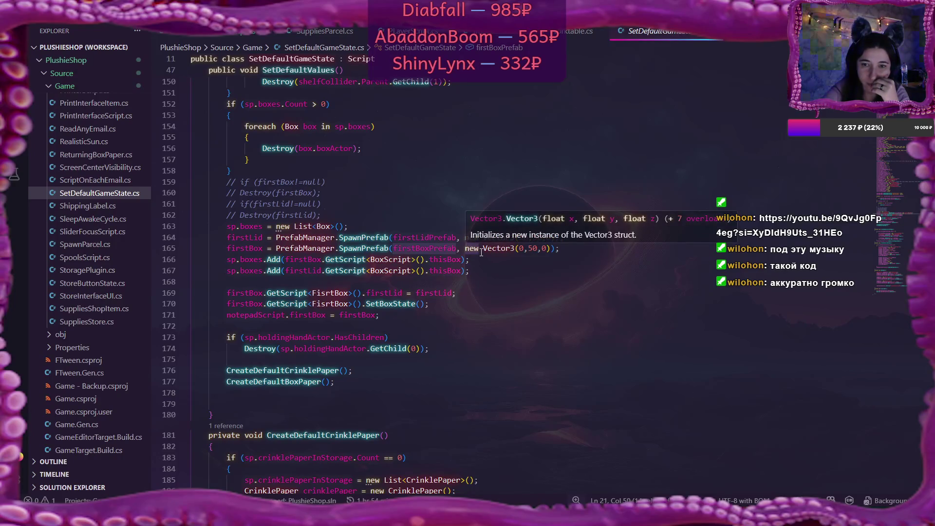
scroll(481, 253, "up", 20)
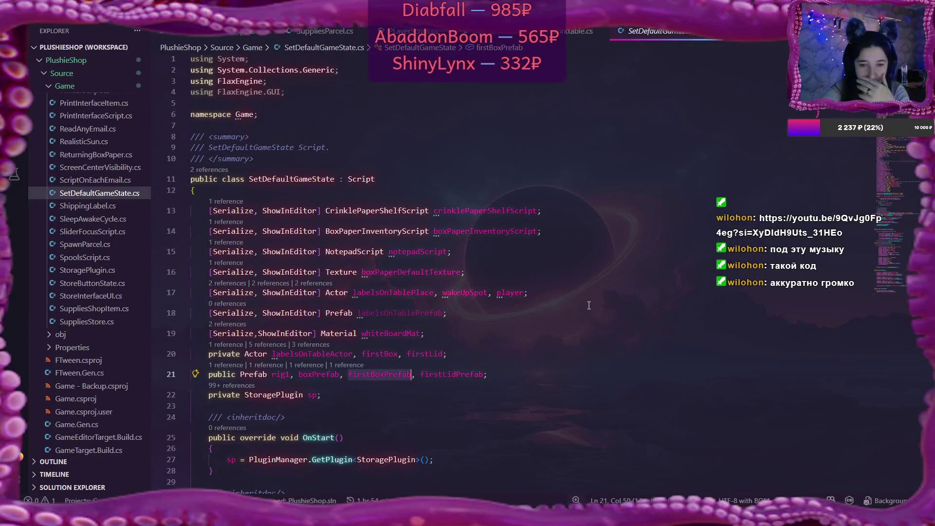
left_click(444, 354)
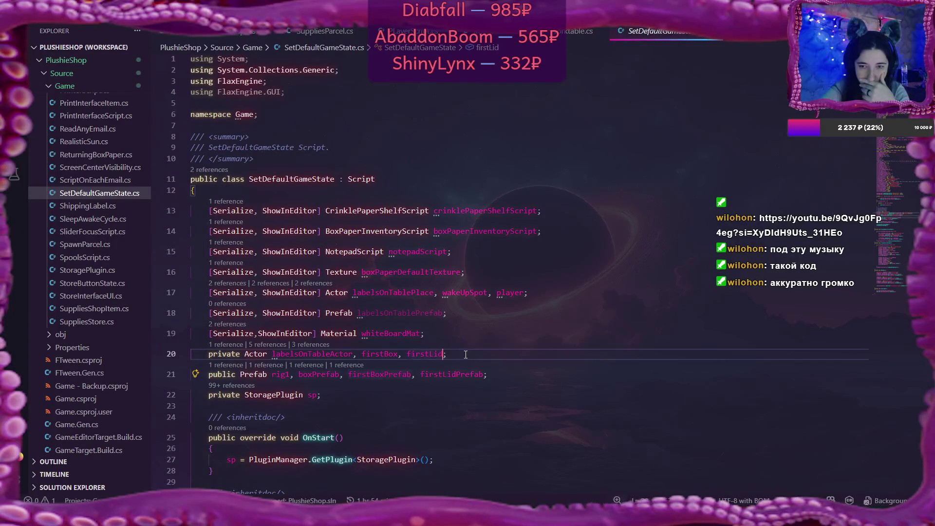
Append firstBoxPos and firstLidPos to line 20's Actor declaration, then select line 164's hard-coded lid position.
type(", ")
type("first")
type("BoxPos")
type(", fir")
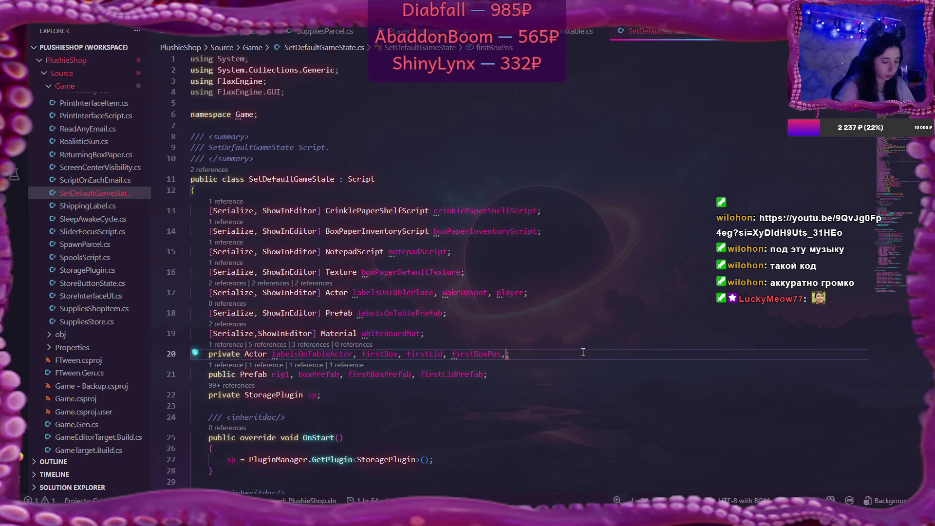
type("stLidPos")
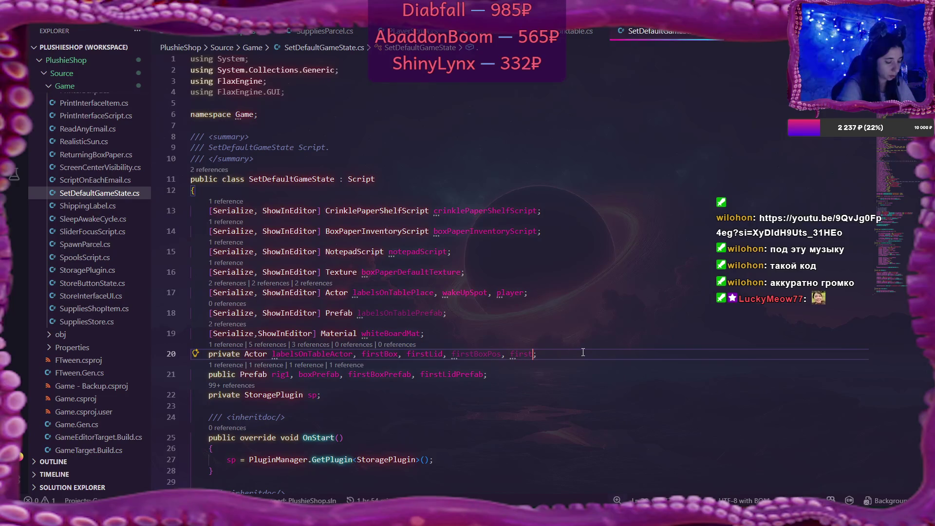
key("End")
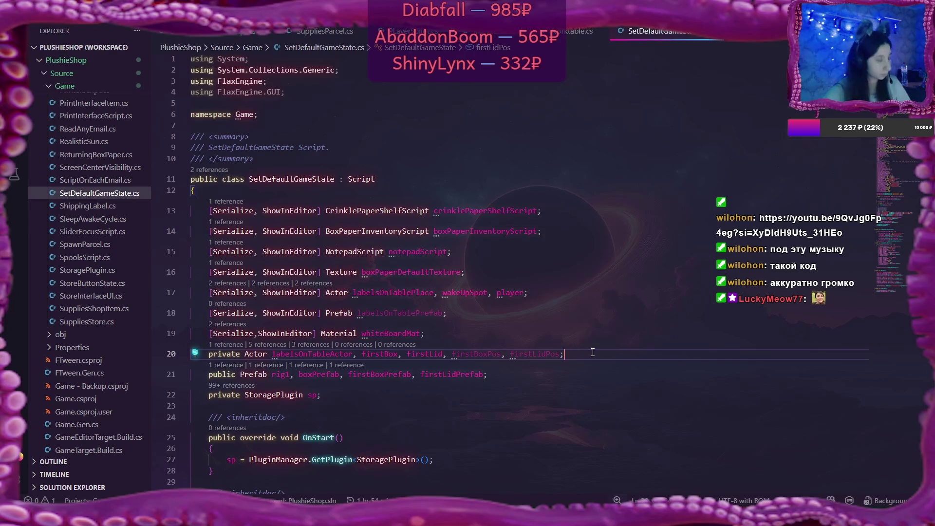
scroll(512, 412, "down", 20)
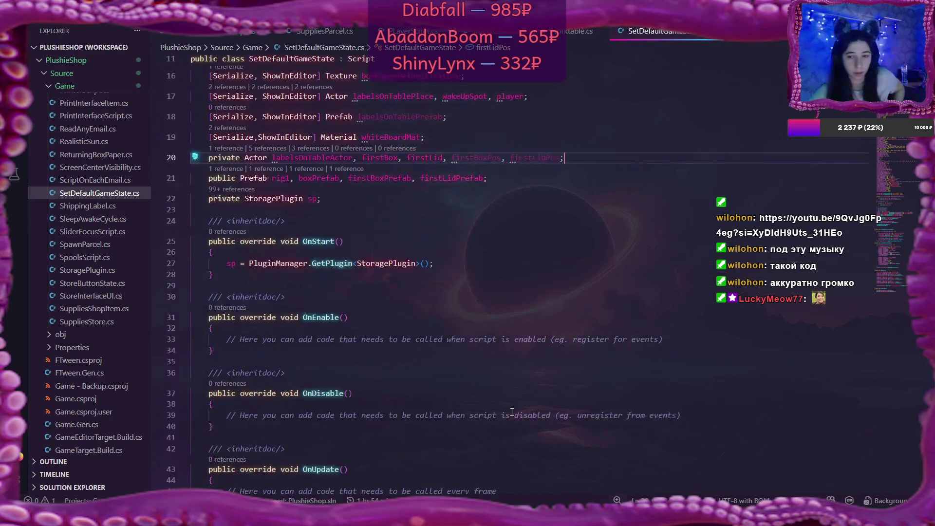
scroll(512, 413, "down", 20)
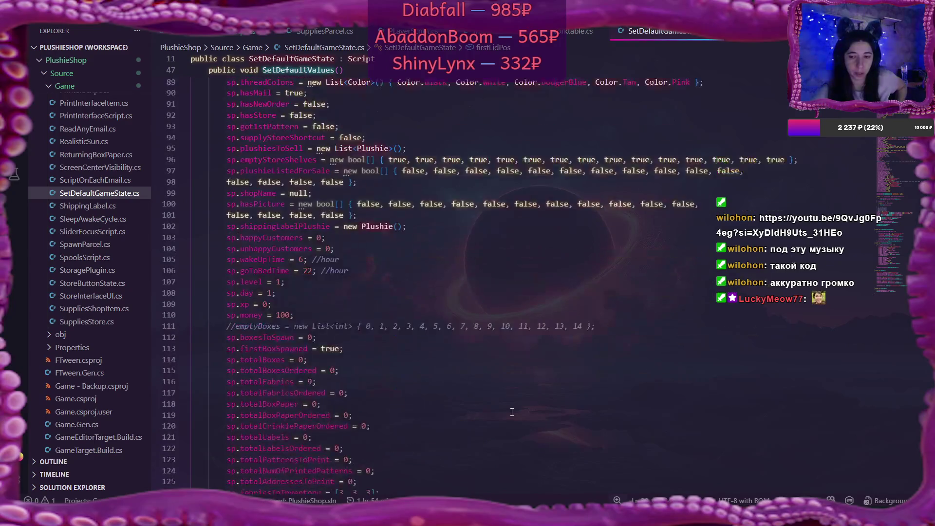
scroll(512, 412, "down", 2)
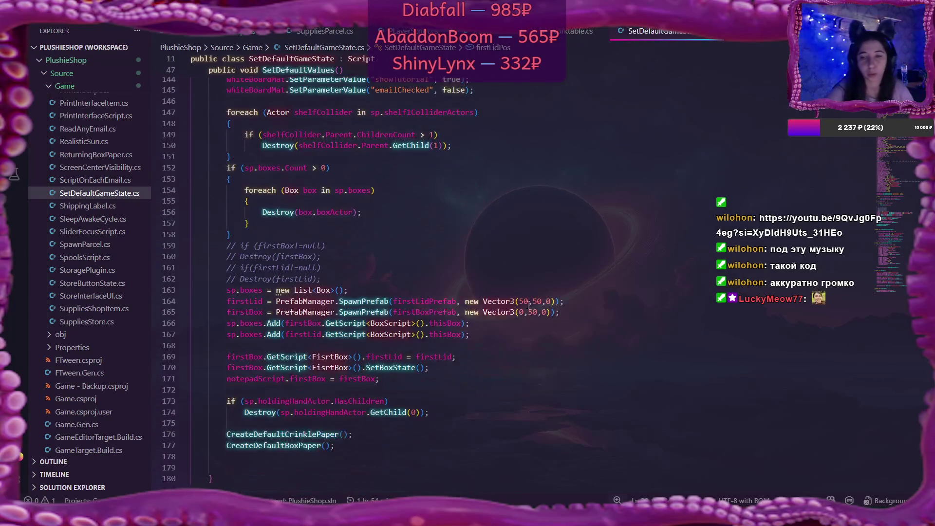
mouse_move(501, 301)
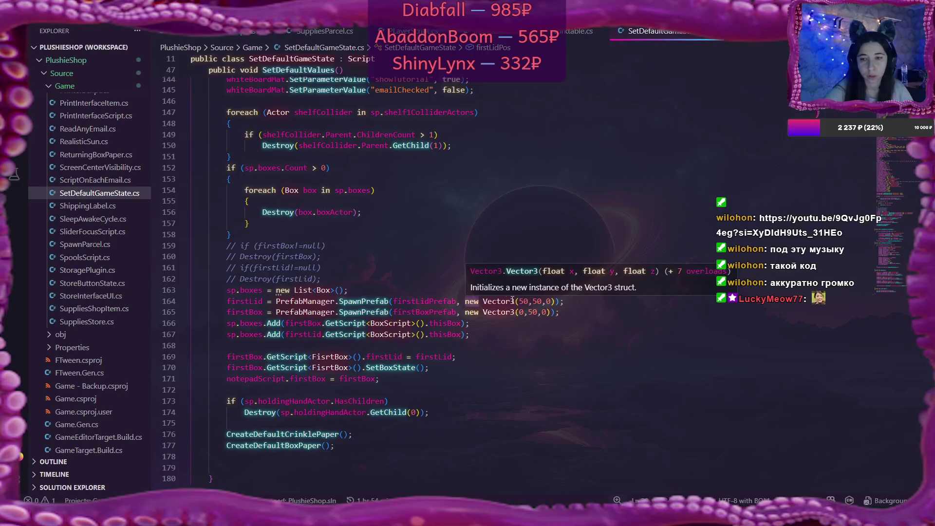
left_click_drag(465, 301, 557, 302)
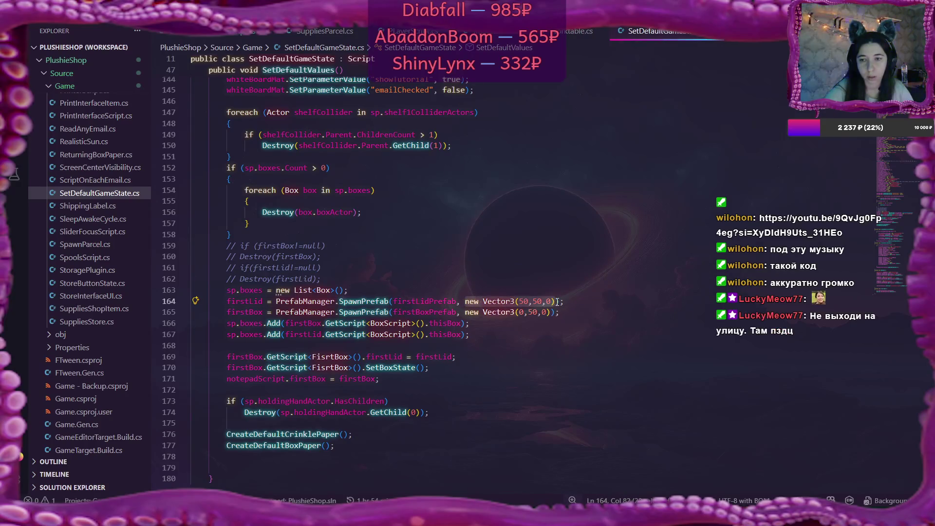
Replace the lid's hard-coded spawn position with firstLidPos.Position.
type("first")
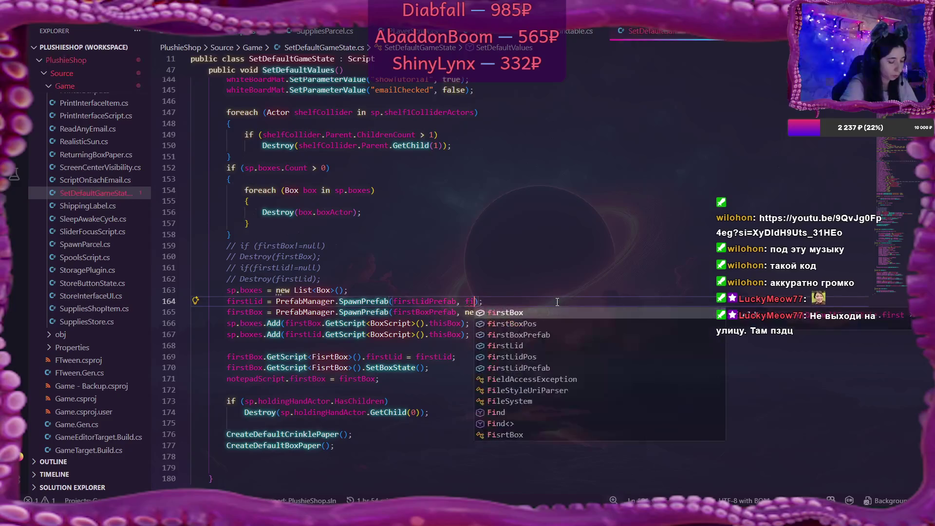
key("Down")
key("Down")
key("Down")
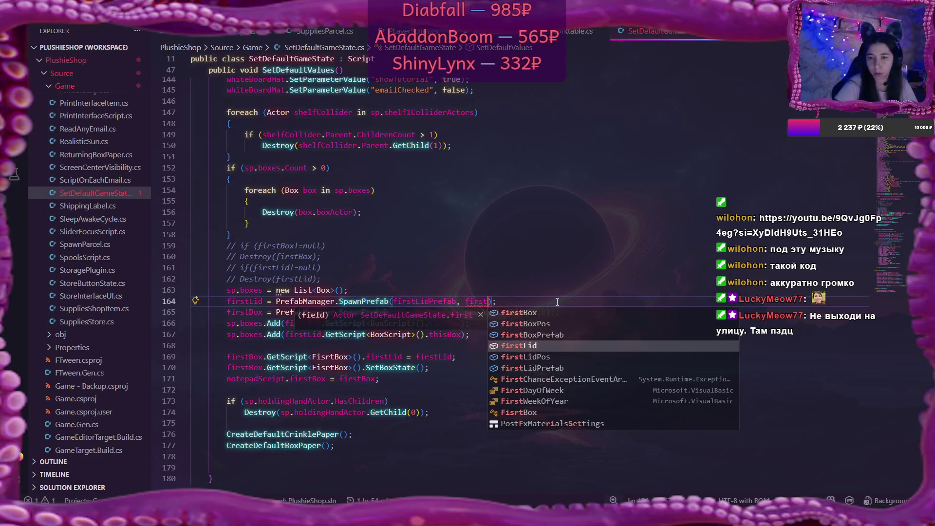
key("Return")
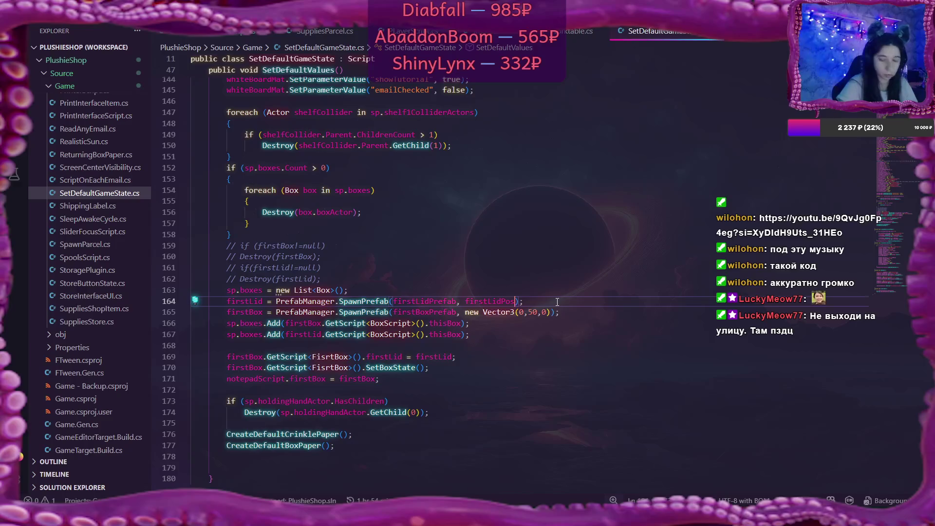
type(".")
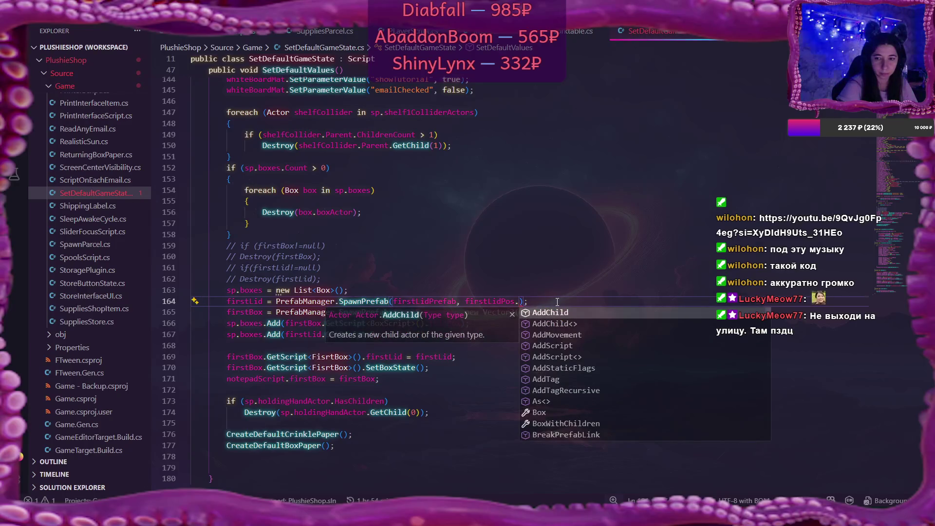
type("pos")
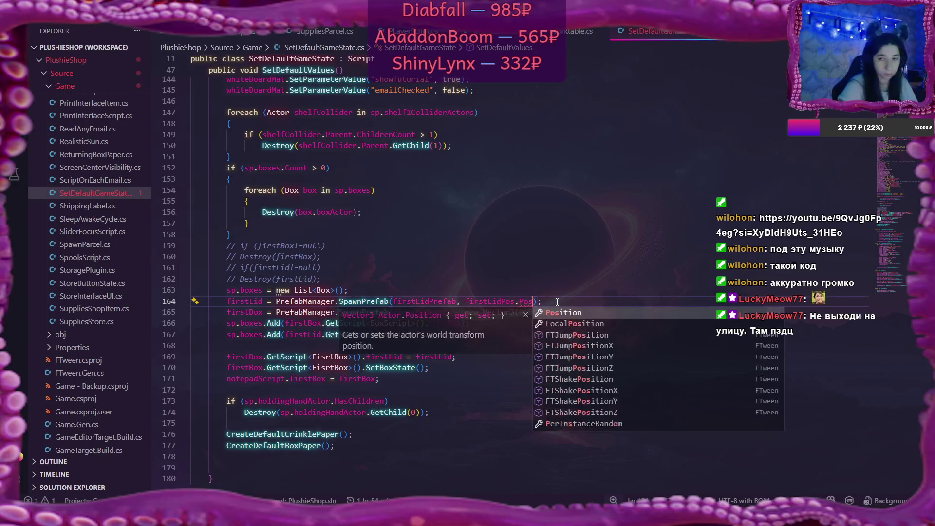
key("Return")
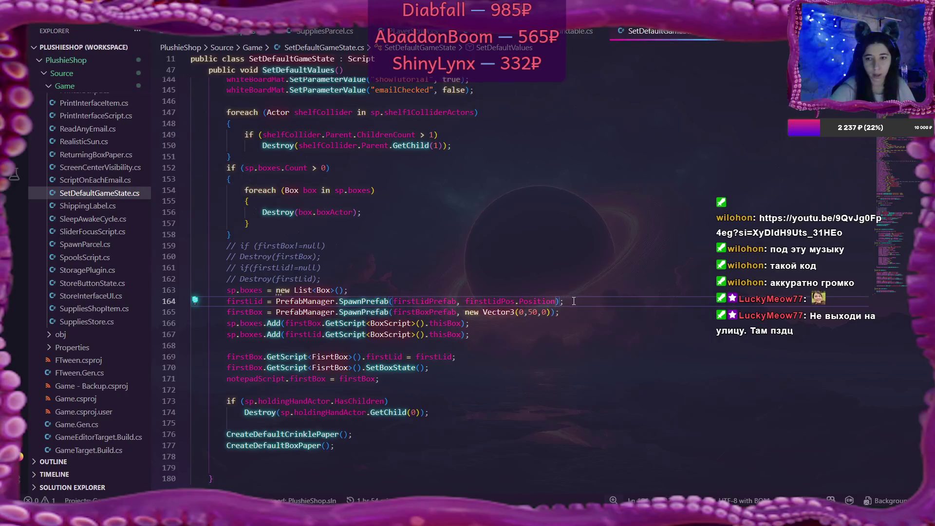
Add the line firstLid.Orientation = firstLidPos.Orientation; below the lid spawn.
key("End")
key("Return")
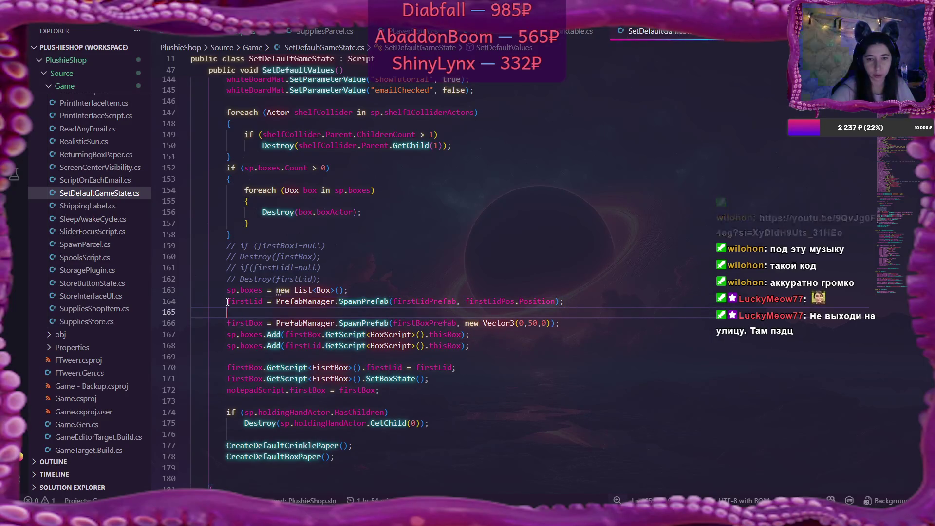
double_click(242, 303)
key("ctrl+c")
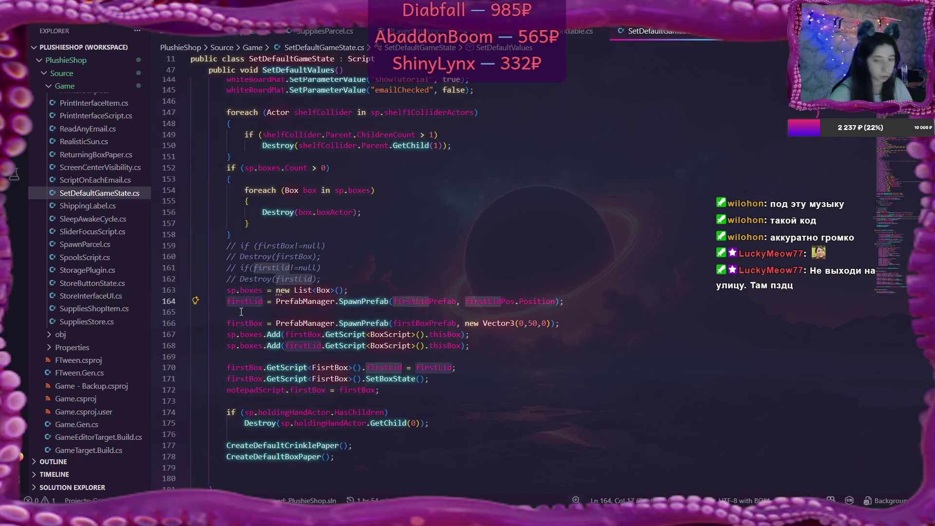
left_click(318, 313)
key("ctrl+v")
type(".Orientation =")
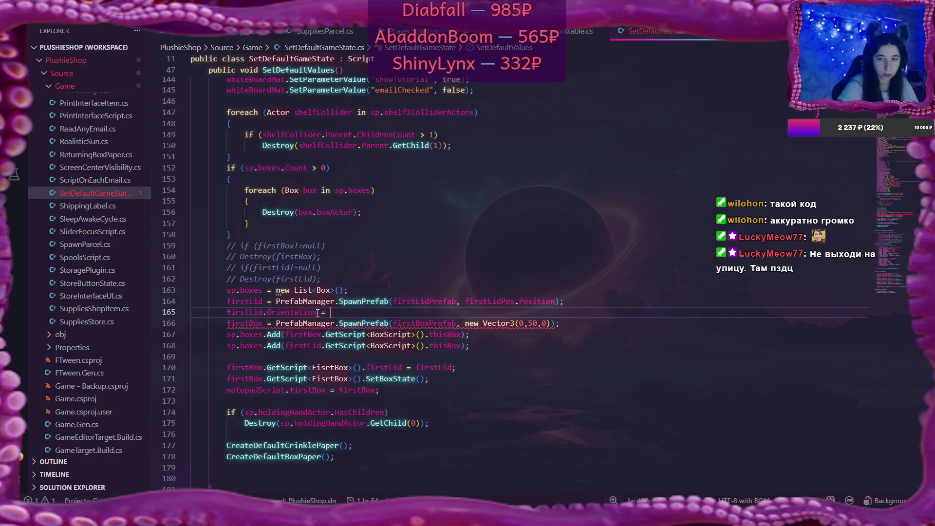
type(" firstL")
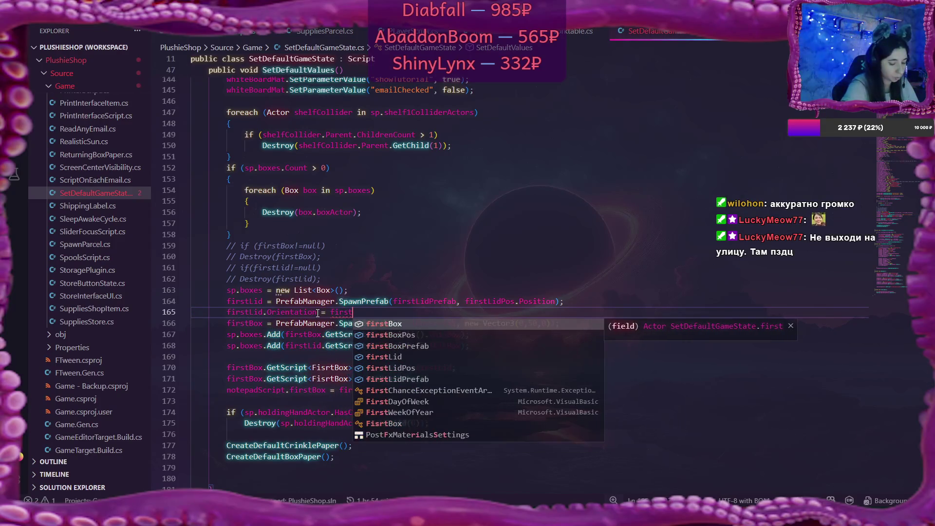
type("idPos.or")
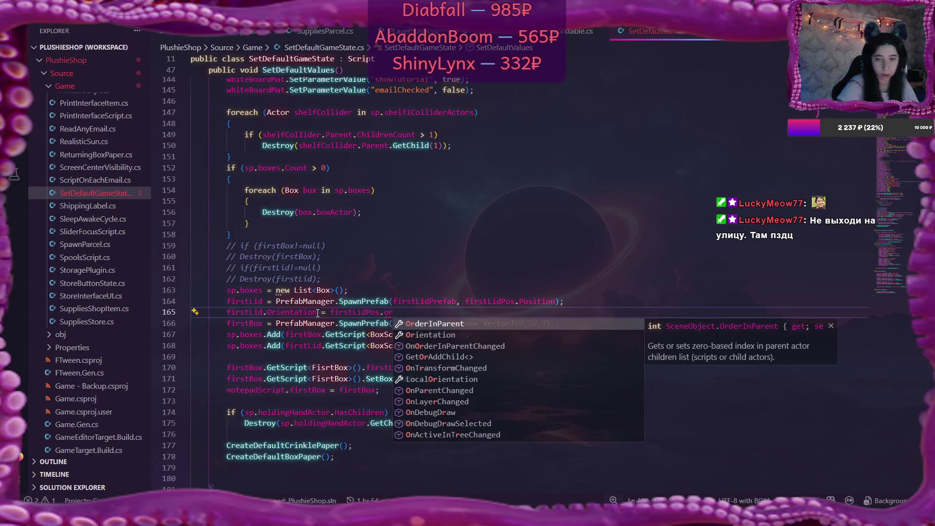
key("Down")
key("Return")
type(";")
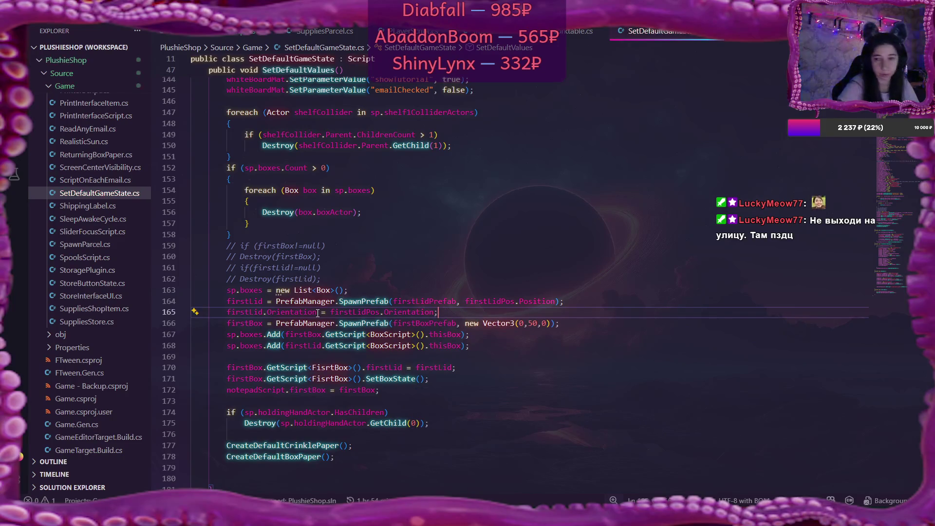
left_click_drag(466, 323, 550, 323)
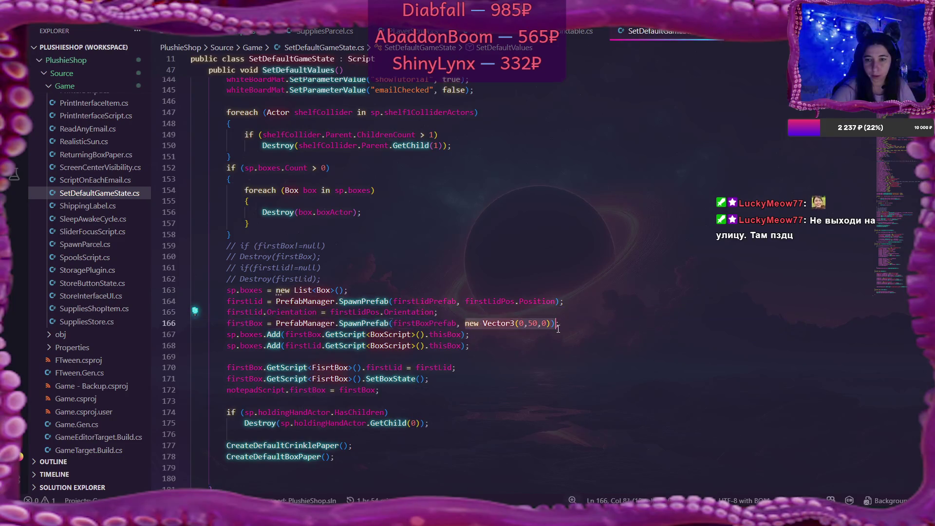
Replace the box's new Vector3(0,50,0) spawn position with firstBoxPos.Position.
type("first")
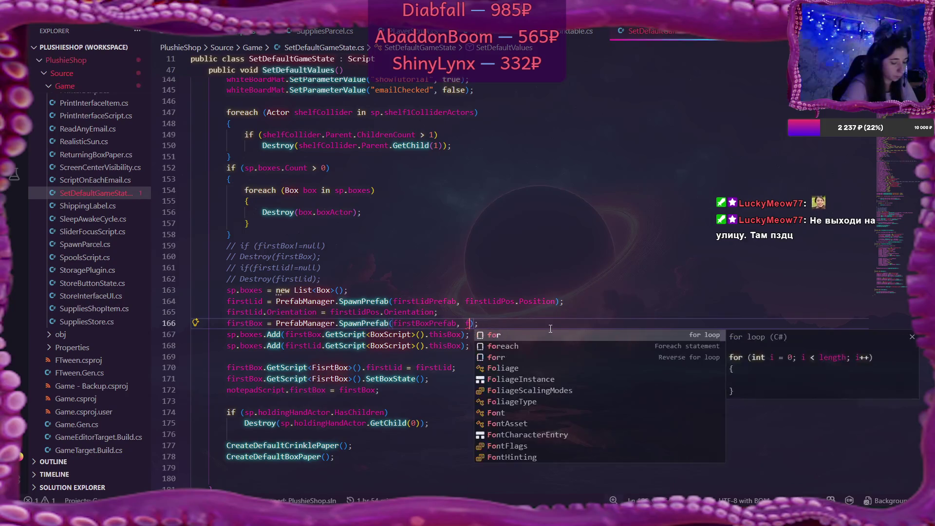
type("BoxPos.Pos")
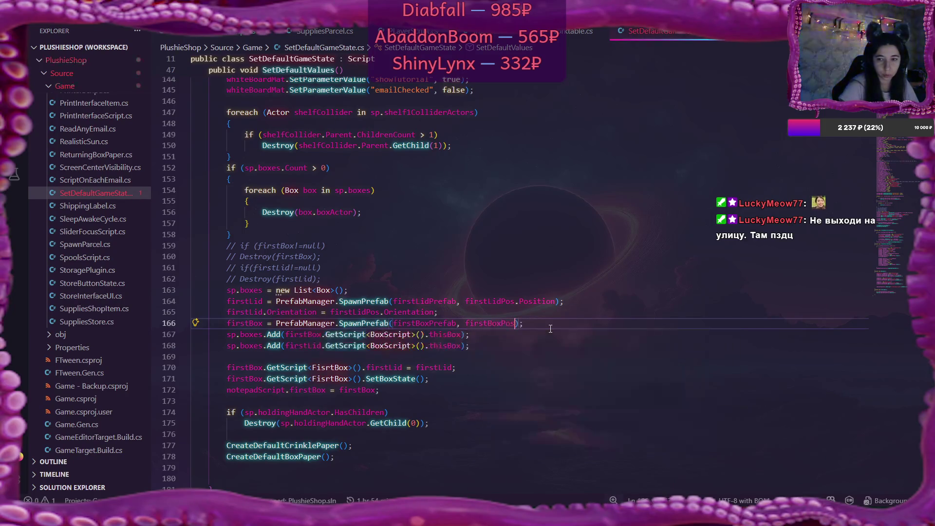
key("Tab")
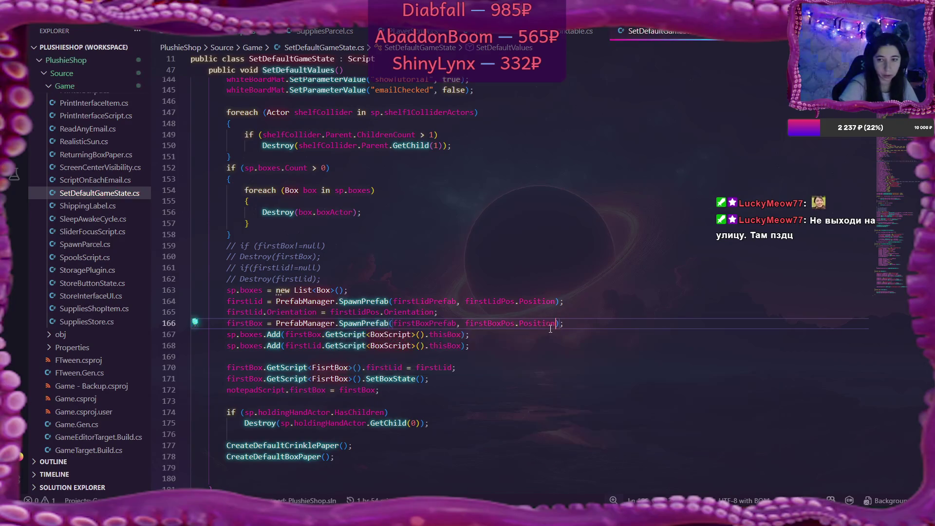
key("Return")
Add the line firstBox.Orientation = firstBoxPos.Orientation; below the box spawn.
type("firstBox")
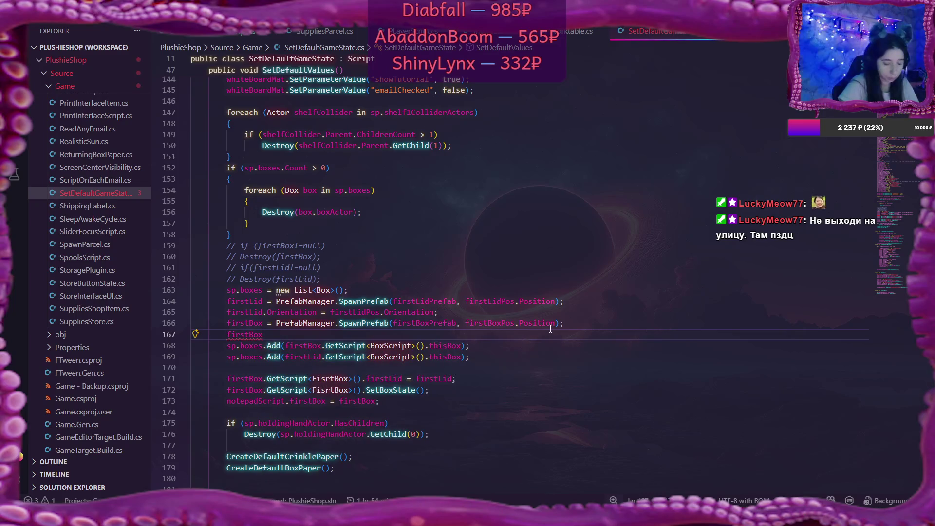
type(".Or")
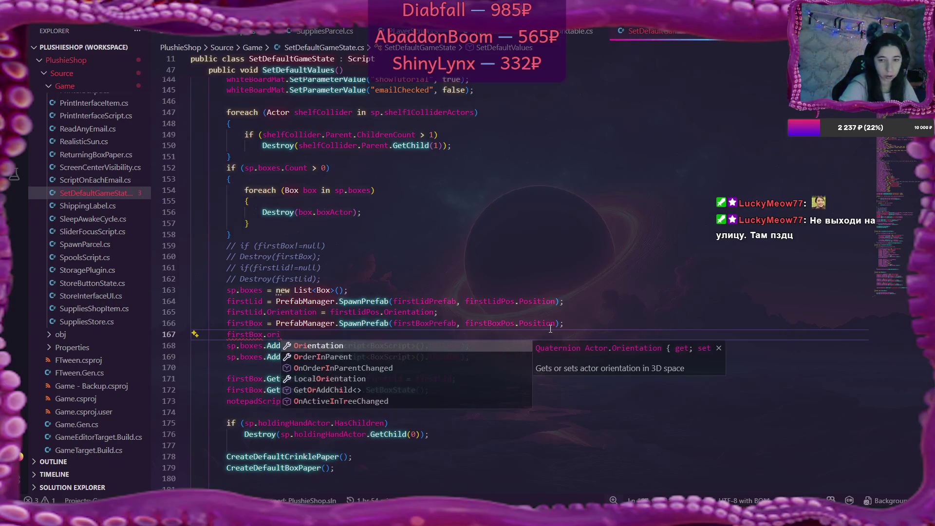
key("Tab")
type("= ")
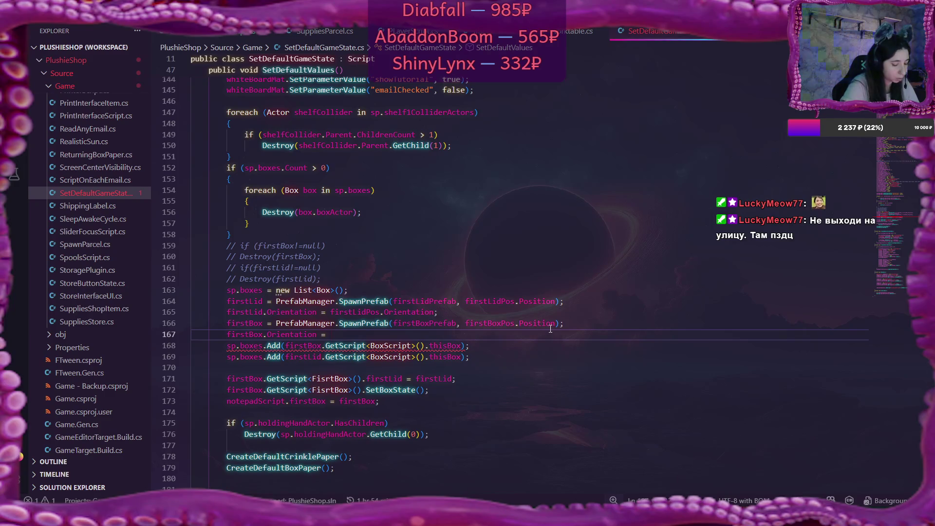
type("first")
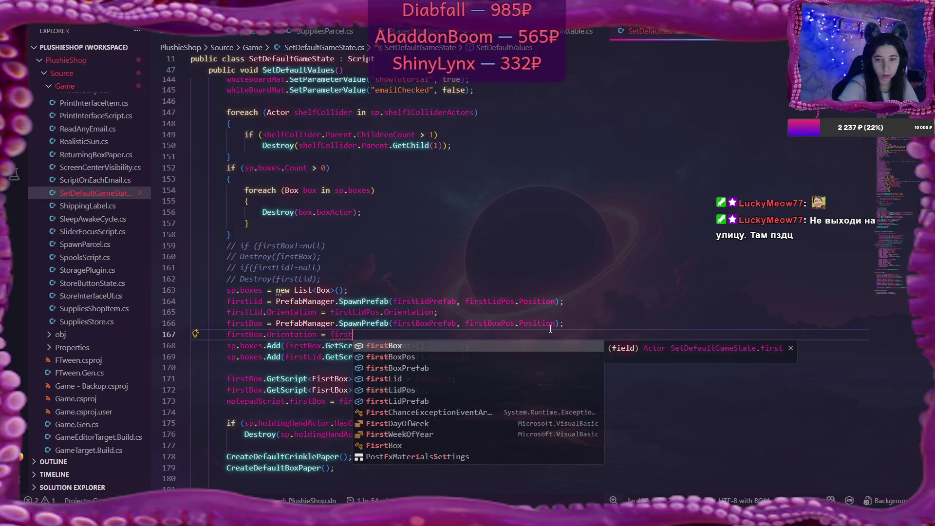
key("Down")
key("Tab")
type(".OrderInParen")
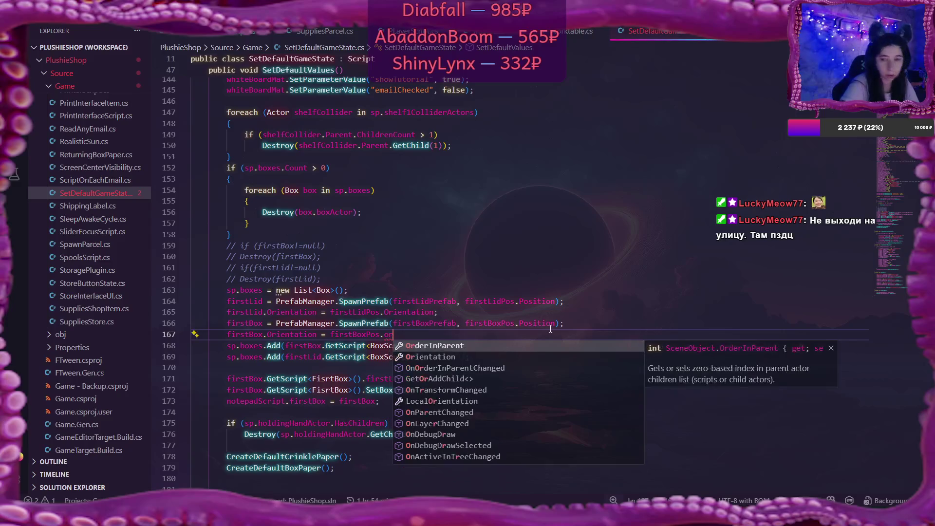
key("BackSpace")
key("BackSpace")
key("BackSpace")
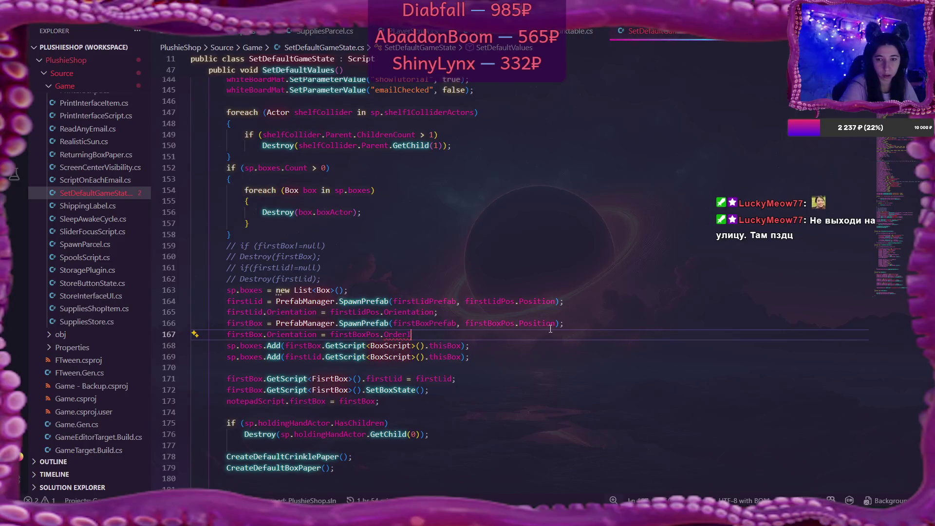
type("ien")
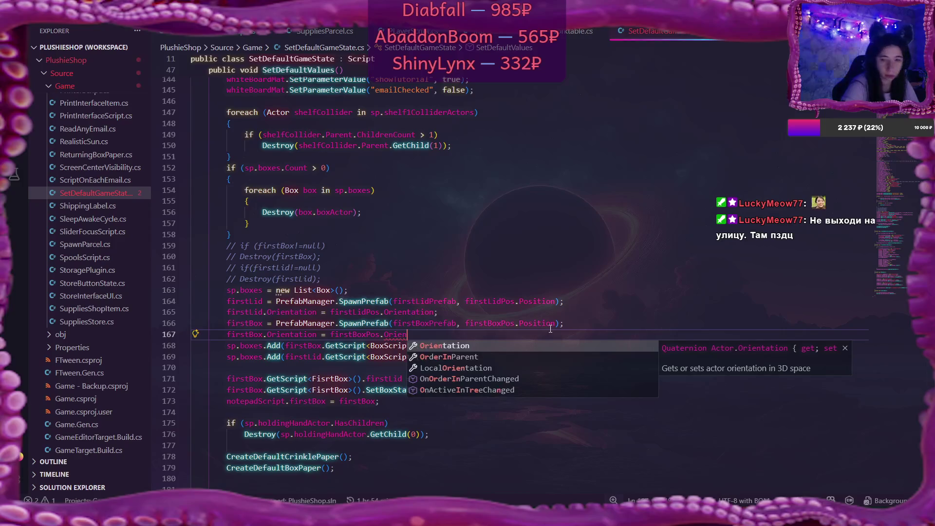
key("Tab")
type(";")
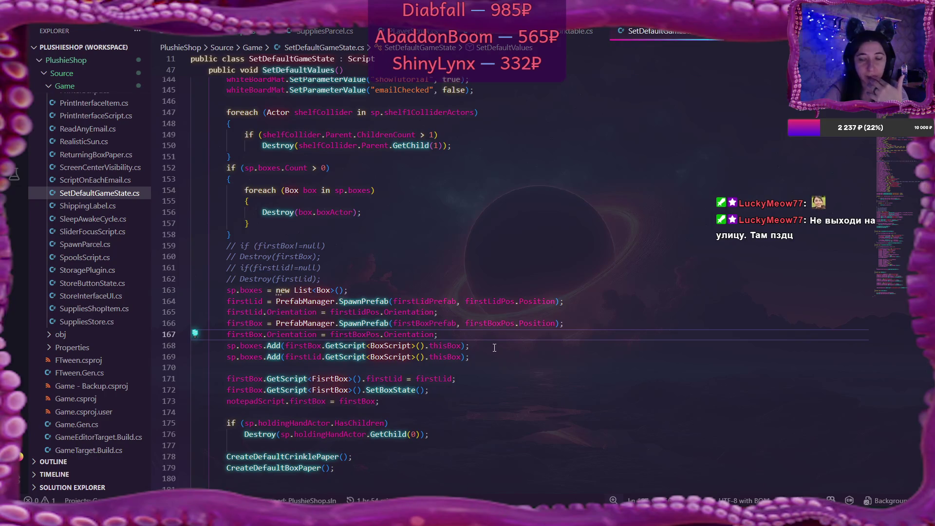
key("alt+Tab")
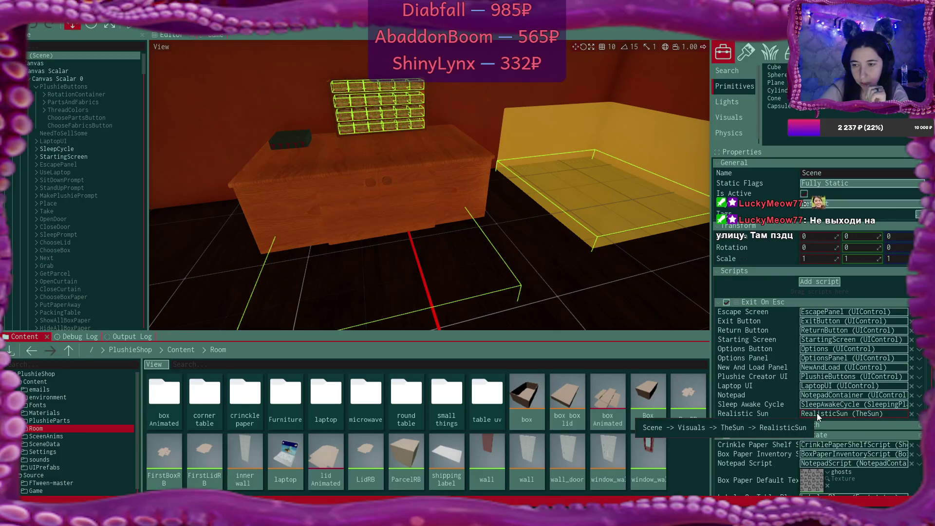
Turn off Enable Gravity on the First Box Prefab's rigid body, then save and close FirstBoxRB.
scroll(818, 413, "down", 10)
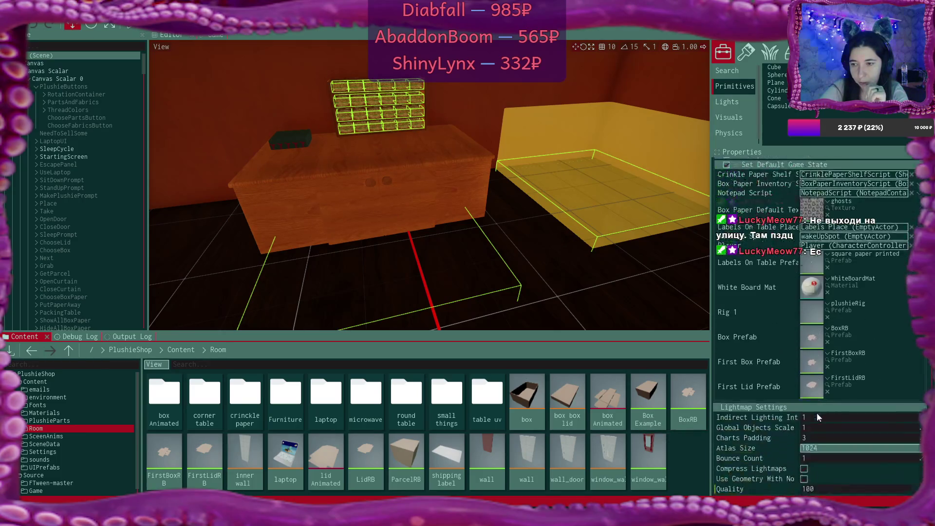
double_click(818, 359)
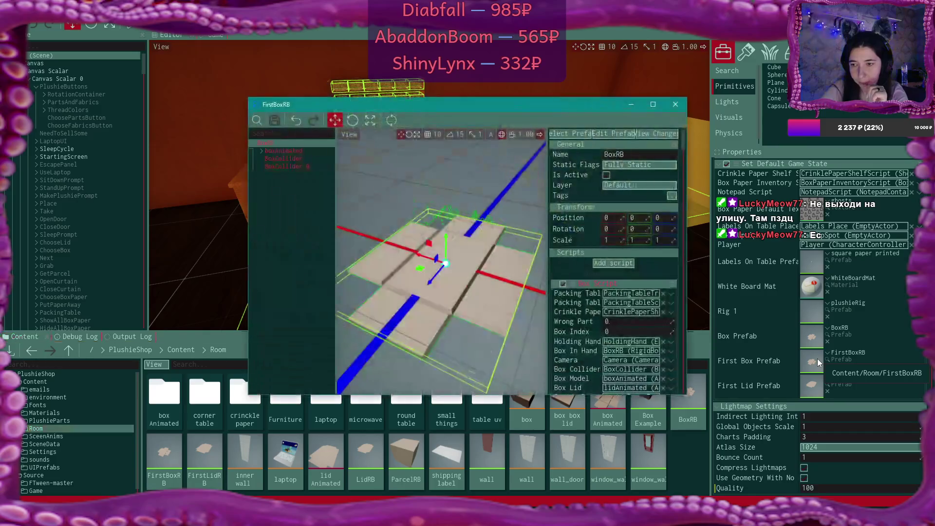
scroll(653, 277, "down", 2)
scroll(648, 276, "down", 15)
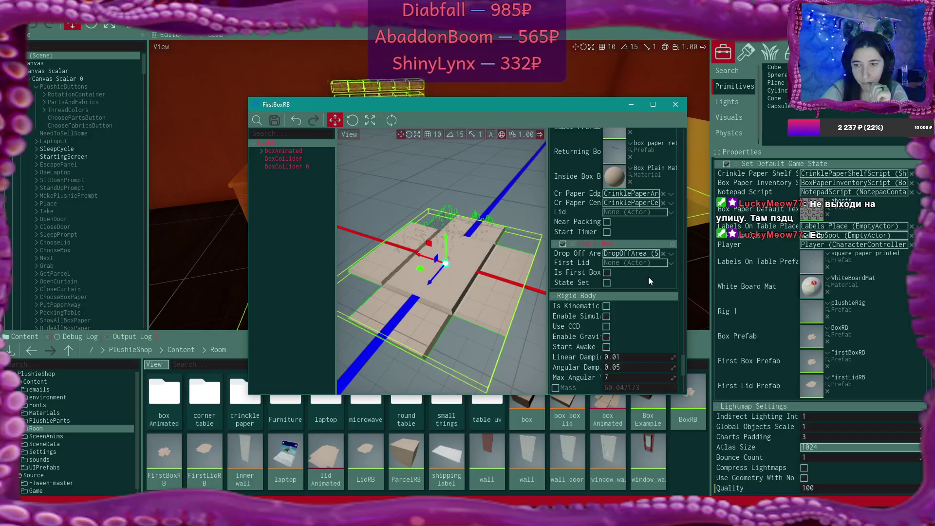
left_click(606, 337)
left_click(606, 347)
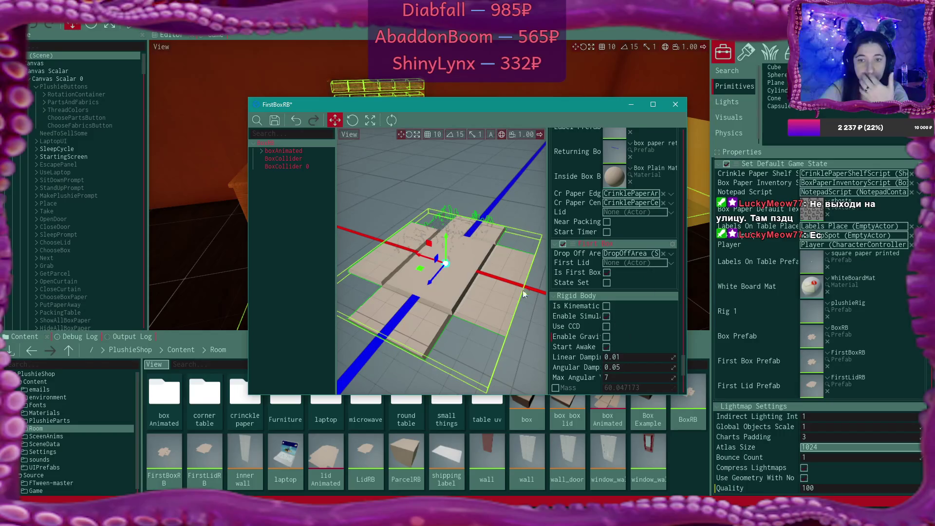
key("ctrl+s")
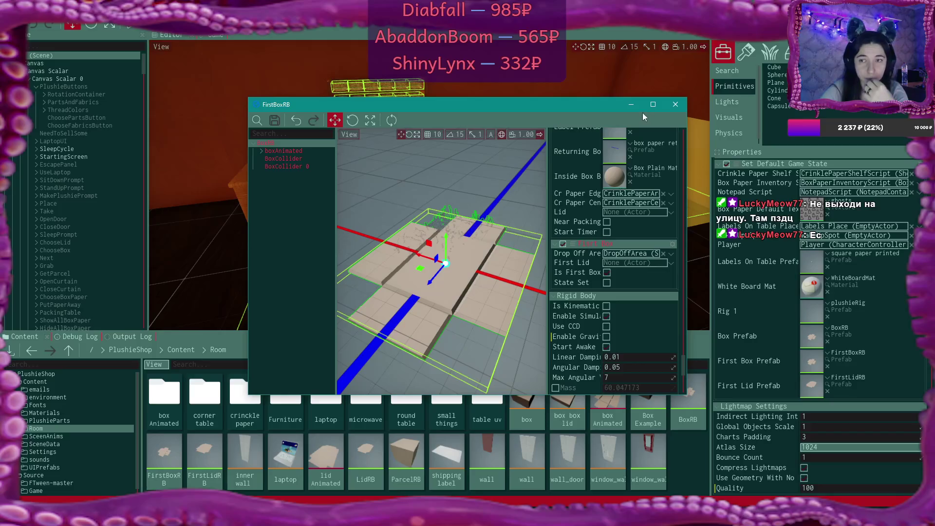
left_click(683, 106)
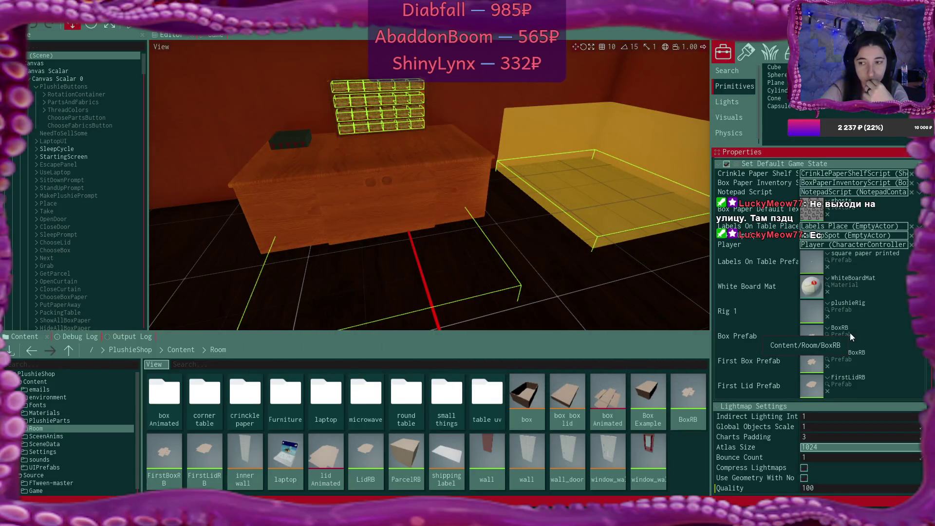
Uncheck Enable Simulation and Enable Gravity on the FirstLidRB rigid body, then save and close it.
double_click(813, 385)
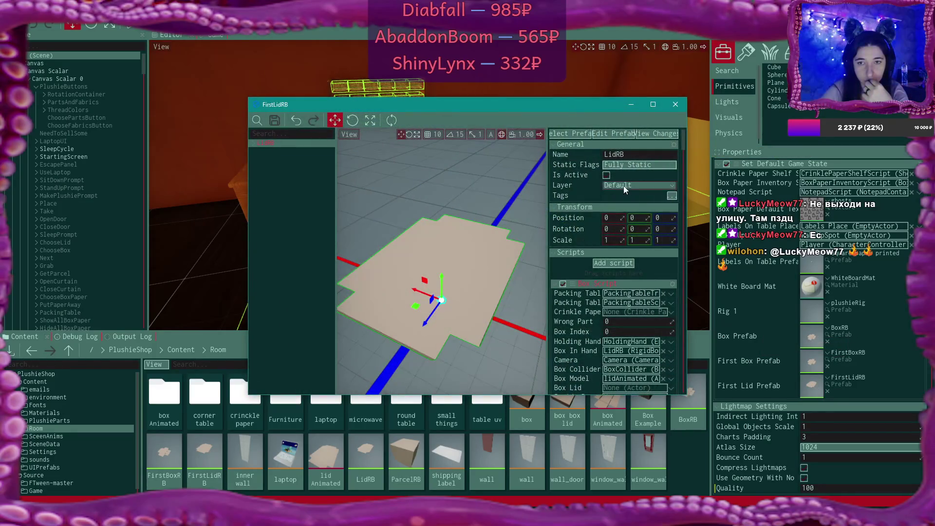
scroll(610, 309, "down", 10)
scroll(612, 312, "down", 10)
scroll(611, 314, "down", 3)
left_click(606, 290)
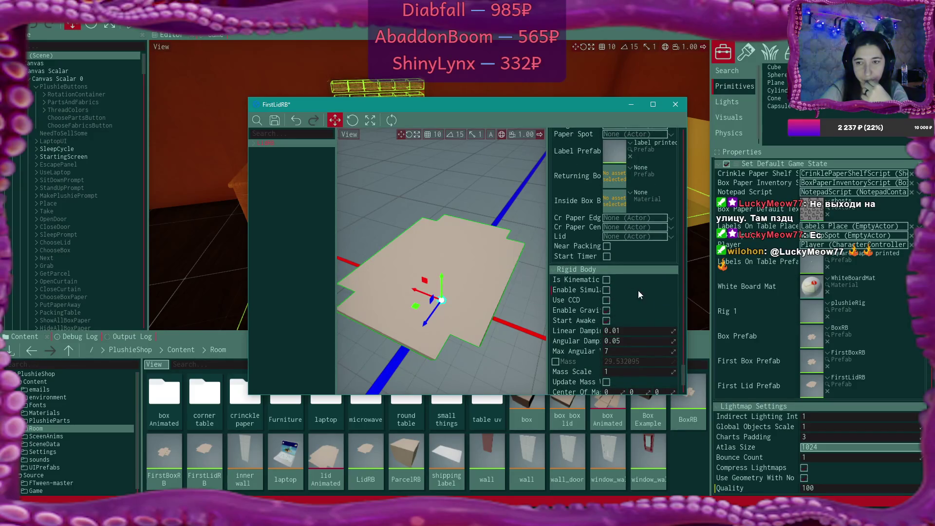
left_click(607, 310)
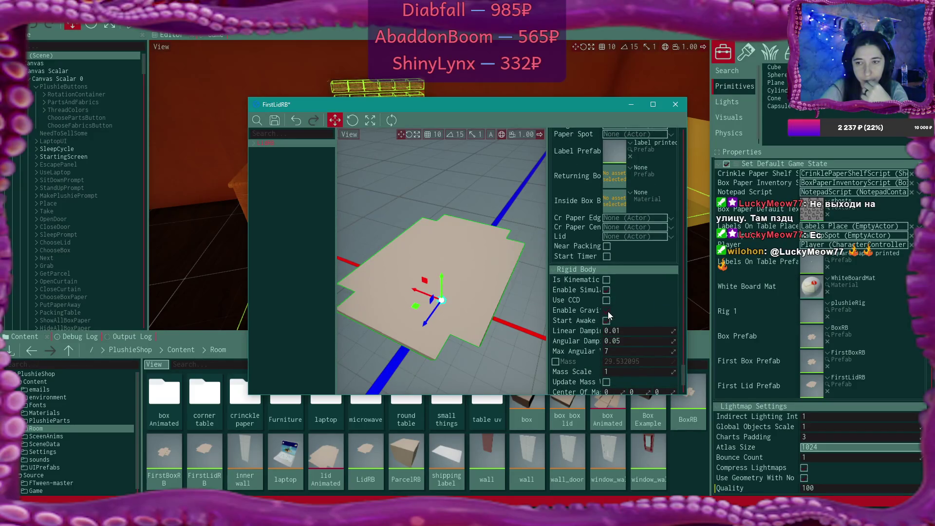
left_click(276, 120)
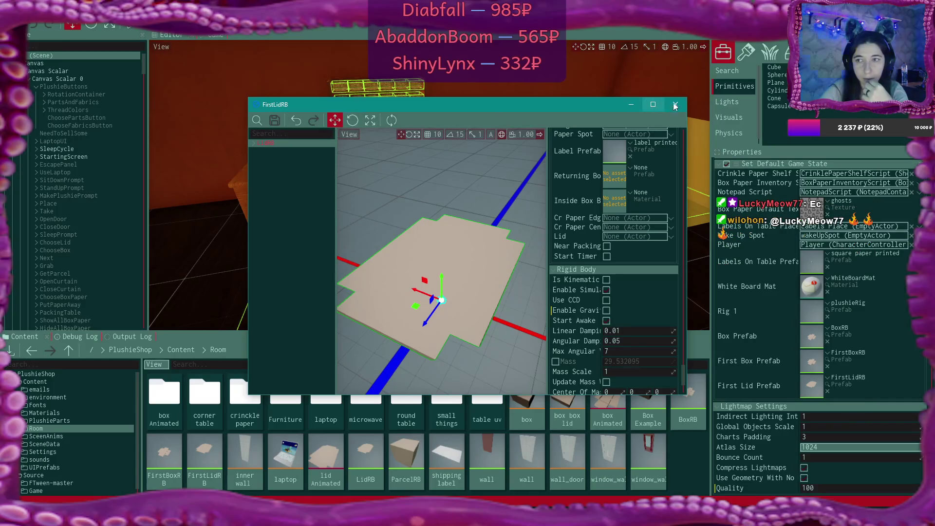
left_click(675, 104)
Reopen the FirstBoxRB prefab to review its rigid body settings, then close it.
double_click(820, 359)
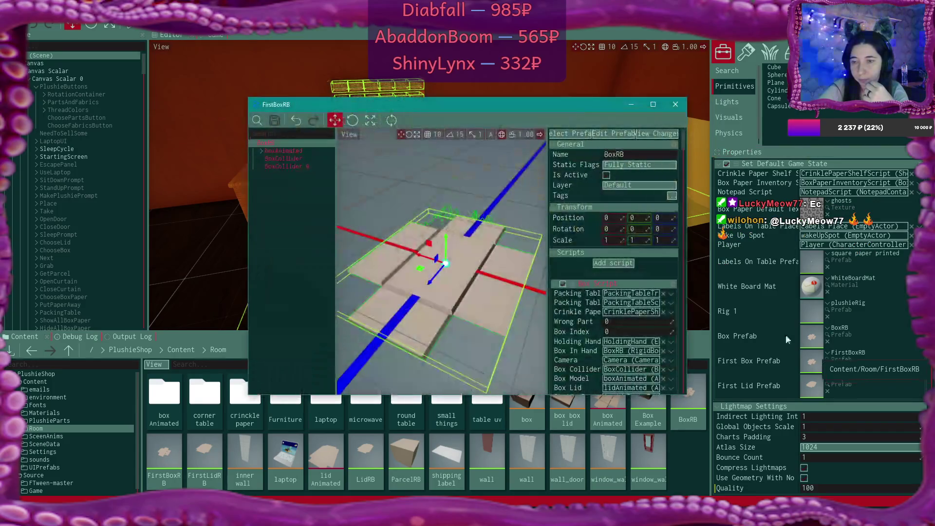
scroll(634, 275, "down", 5)
scroll(635, 275, "down", 10)
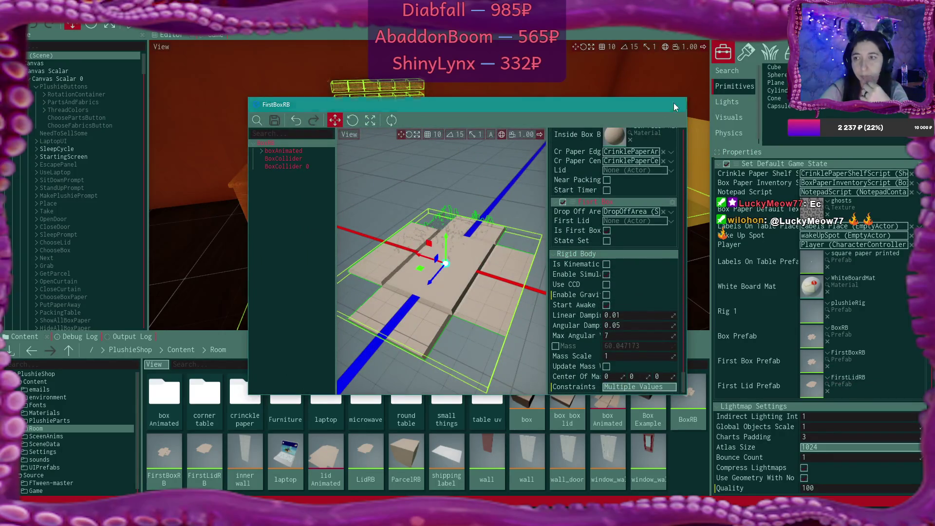
left_click(675, 104)
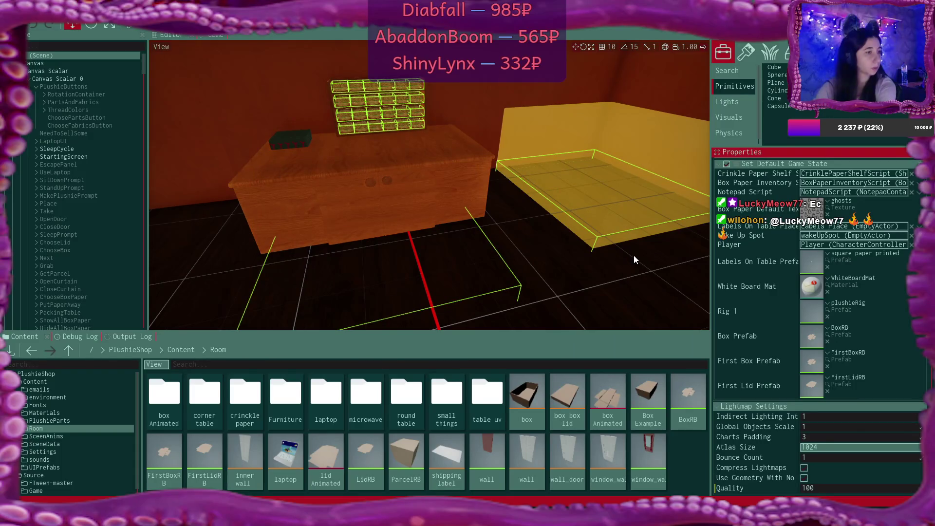
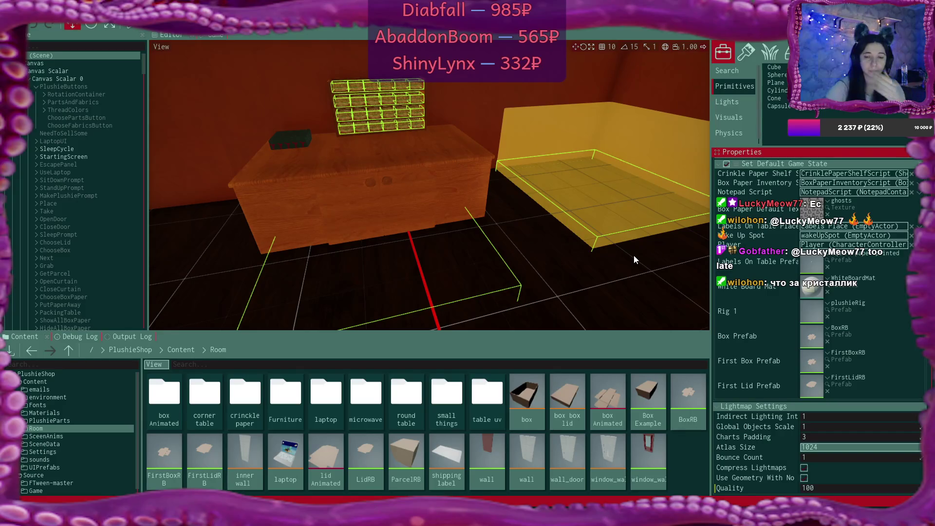
Open coddy.tech in a new Brave browser tab.
mouse_move(323, 519)
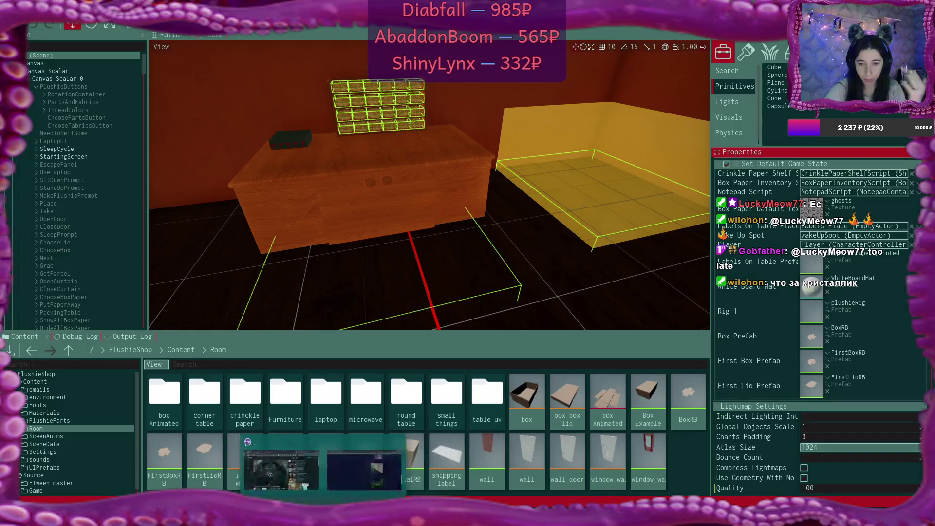
left_click(331, 488)
key("ctrl+t")
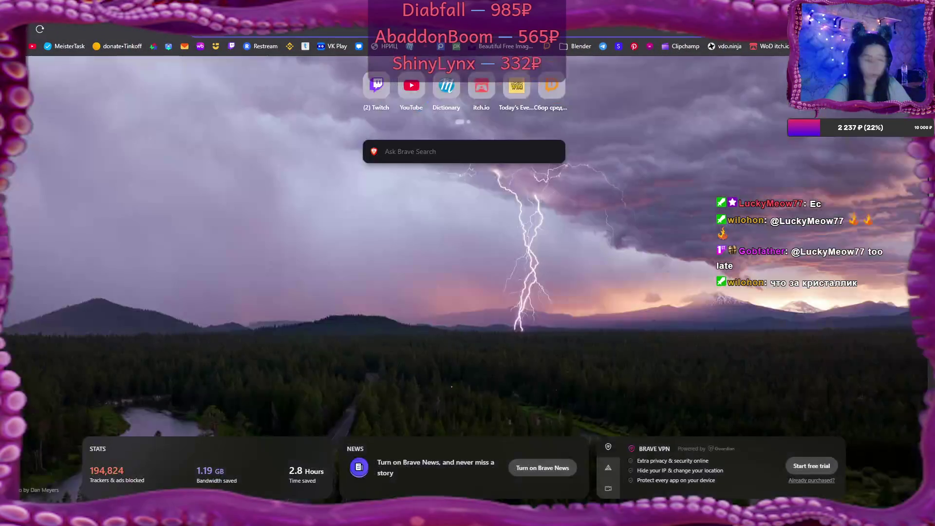
type("coddy")
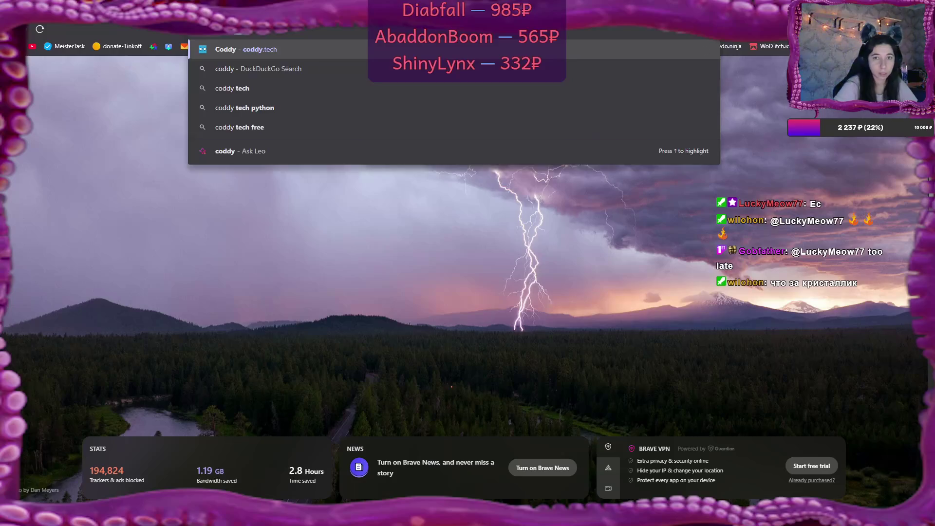
key("Return")
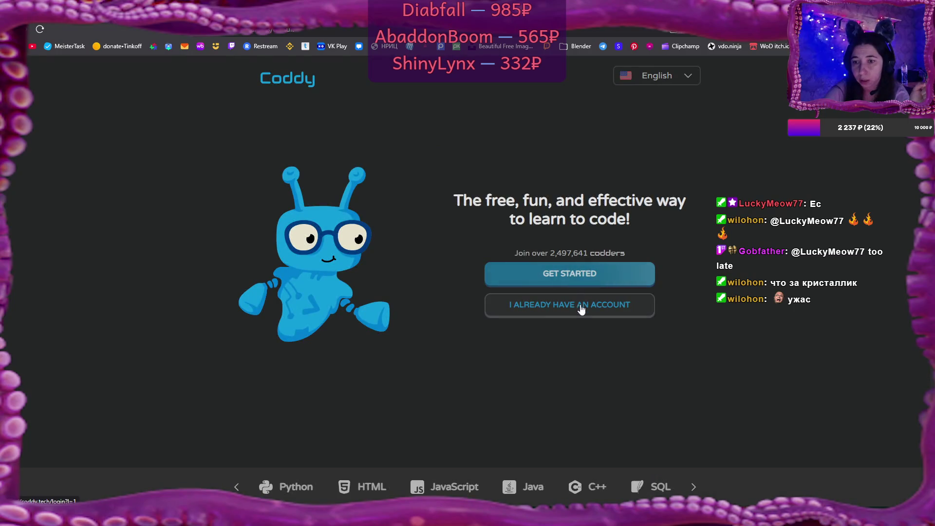
Sign in to Coddy with the existing Google account and open the token Store.
left_click(570, 305)
left_click(335, 353)
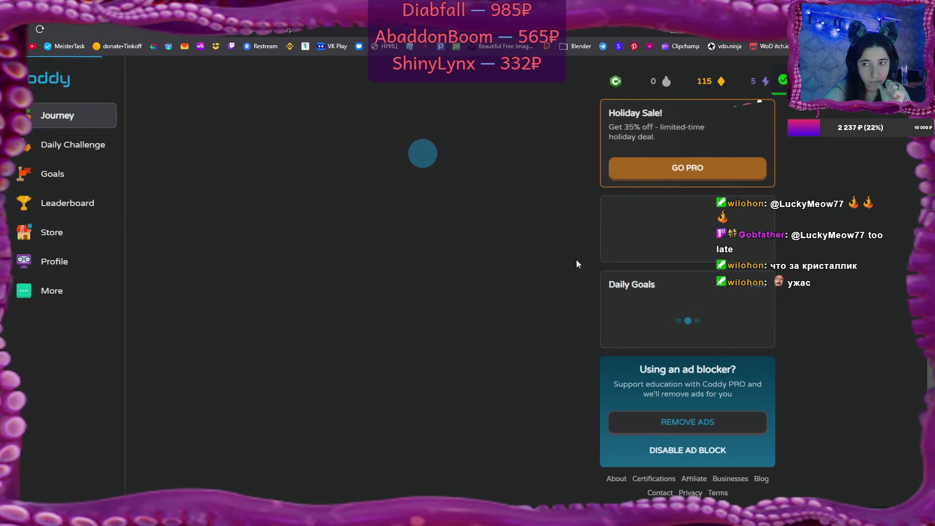
mouse_move(707, 87)
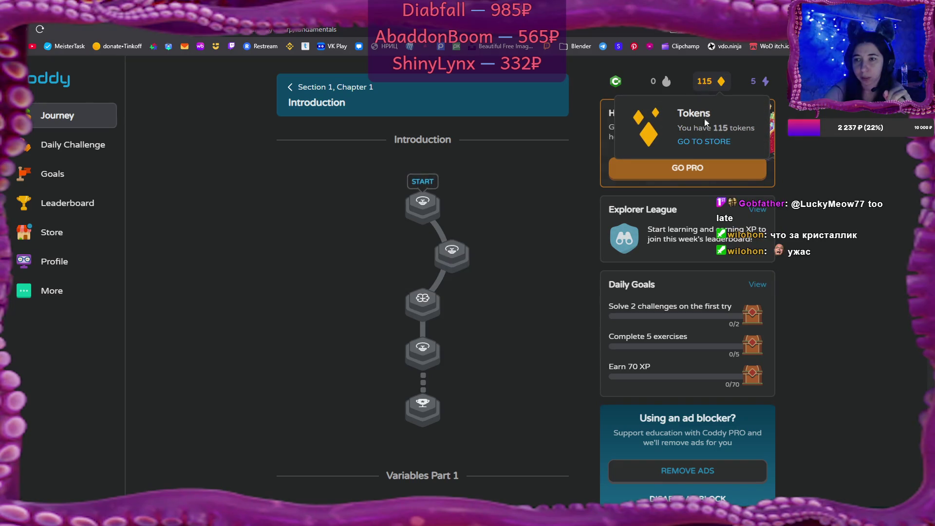
left_click(702, 140)
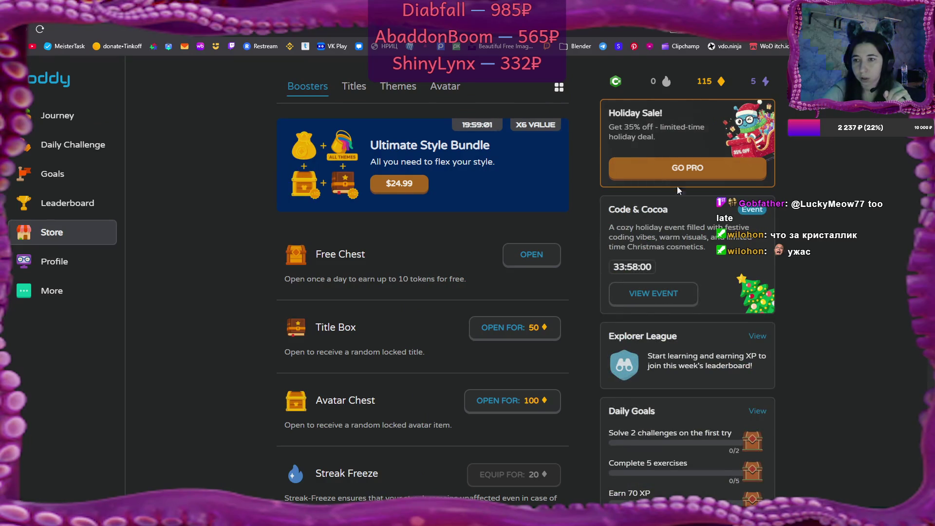
Browse the Store's boosters list, then return to the Flax editor.
scroll(663, 204, "down", 5)
scroll(462, 282, "down", 3)
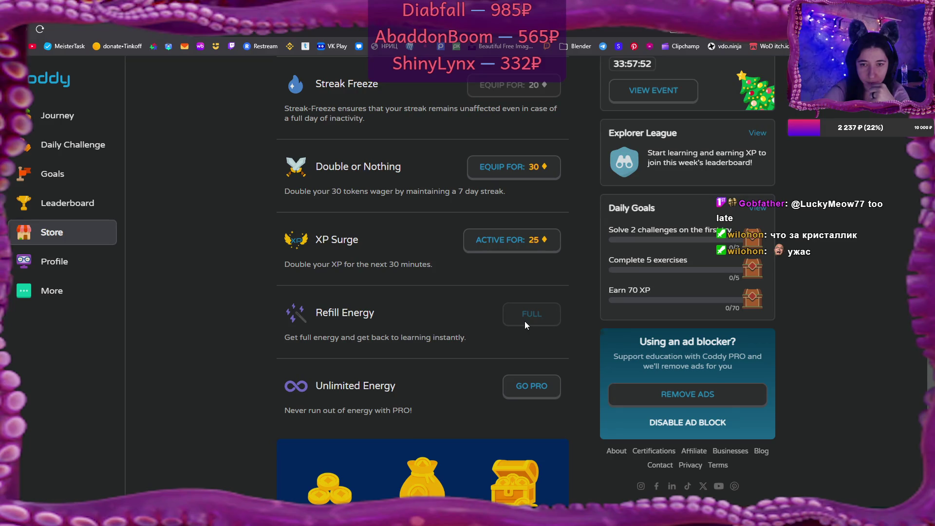
scroll(525, 321, "up", 8)
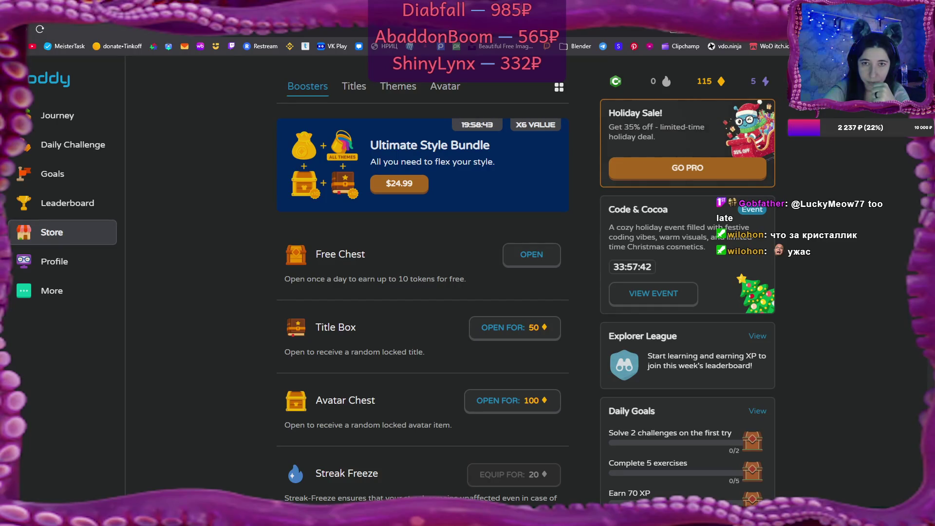
key("alt+Tab")
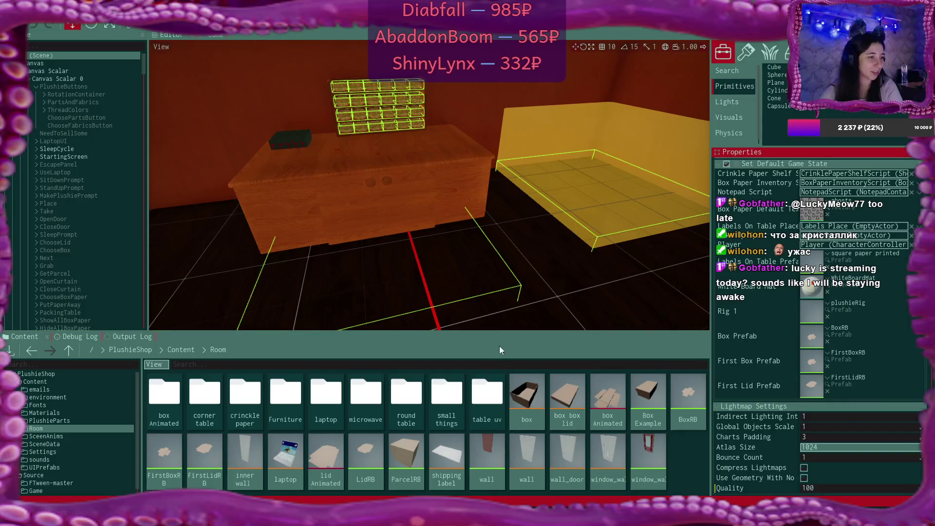
Bring the Coddy tab in Brave back and open the Journey learning path.
left_click(486, 387)
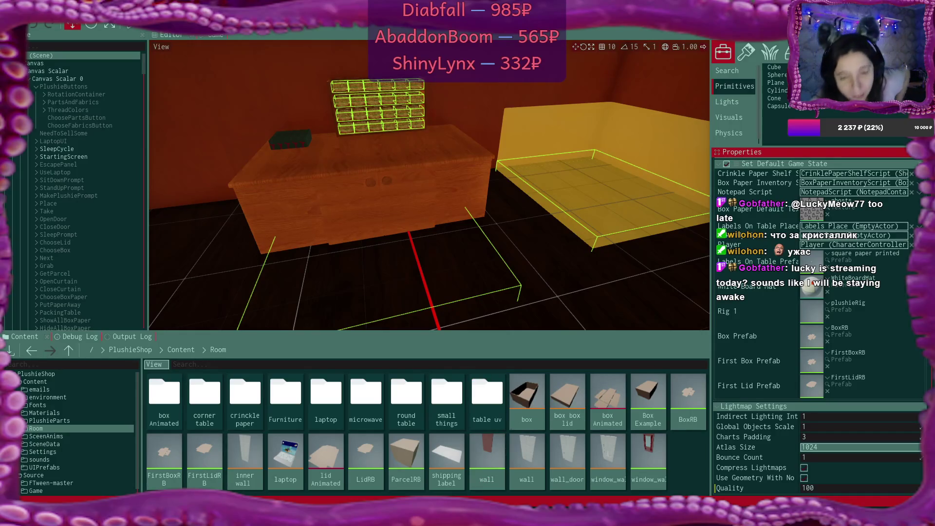
mouse_move(334, 499)
left_click(386, 476)
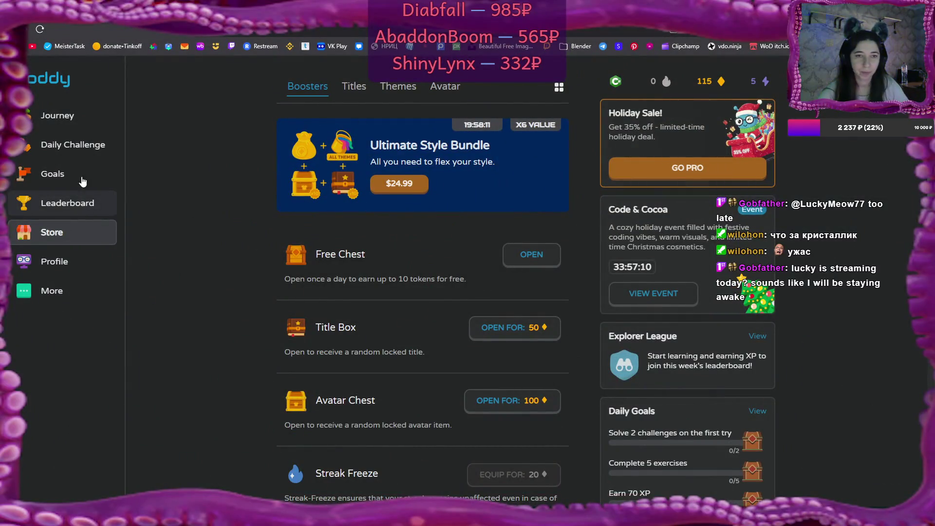
left_click(54, 115)
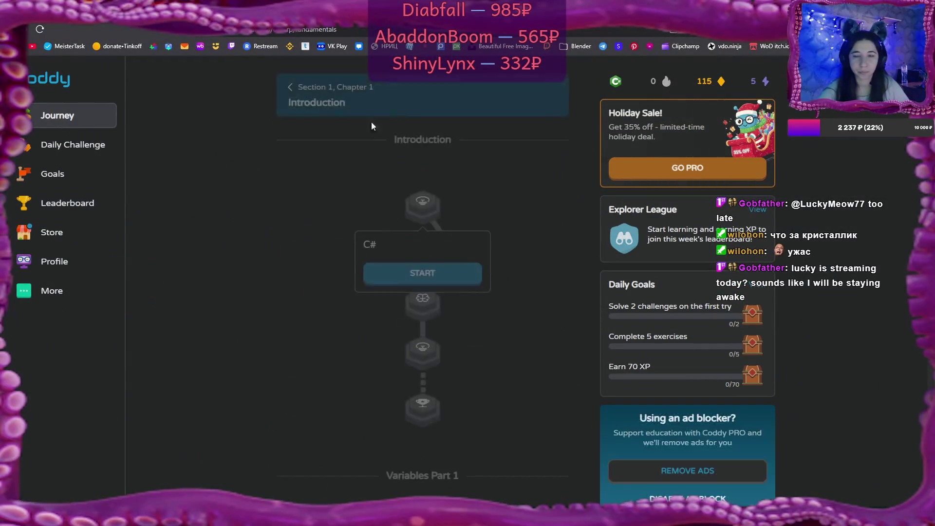
Scroll the C# journey down to Chapter 7 Basic IO and back, then show Flax's Debug Log.
scroll(434, 225, "down", 4)
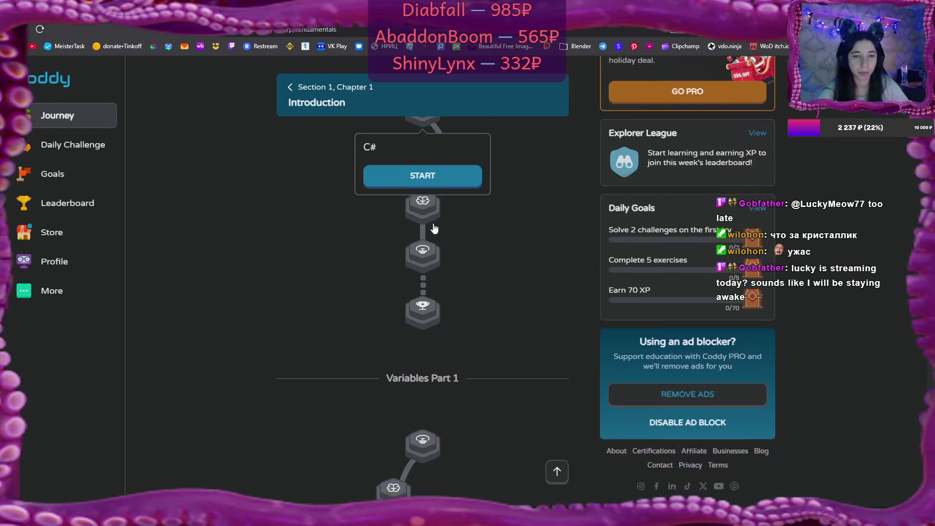
scroll(434, 227, "down", 20)
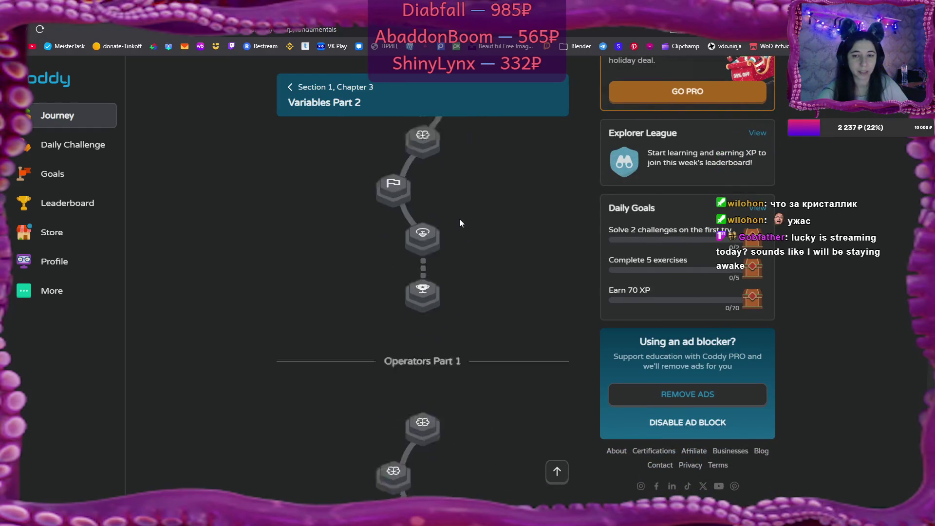
scroll(459, 220, "down", 15)
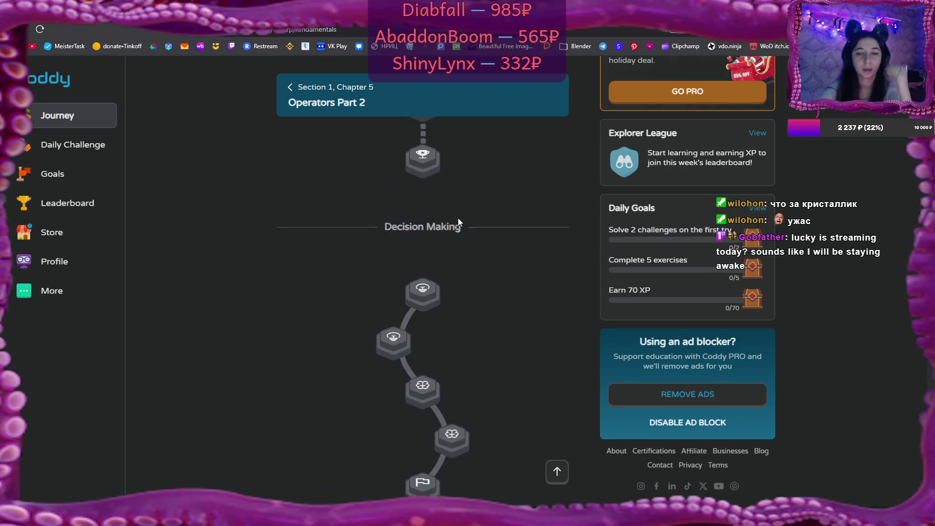
scroll(459, 218, "down", 10)
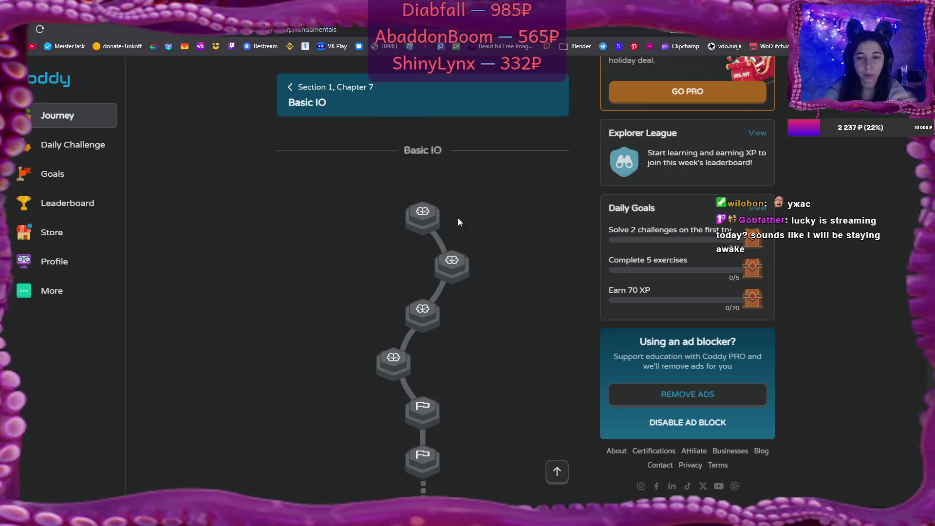
scroll(458, 222, "up", 20)
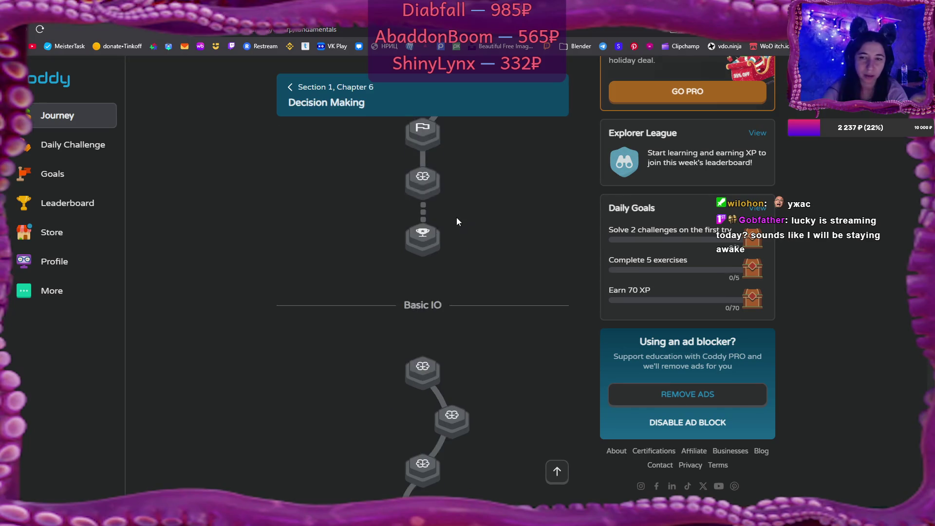
scroll(457, 222, "up", 15)
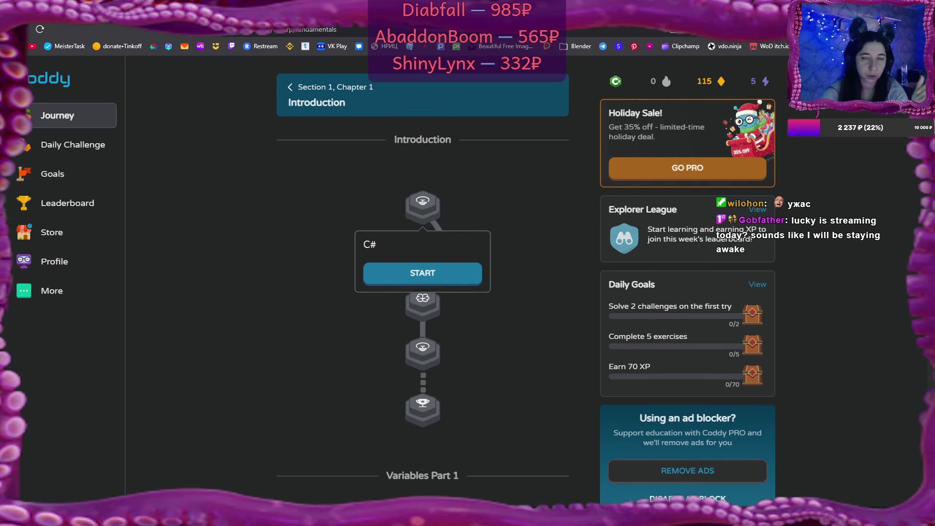
key("alt+Tab")
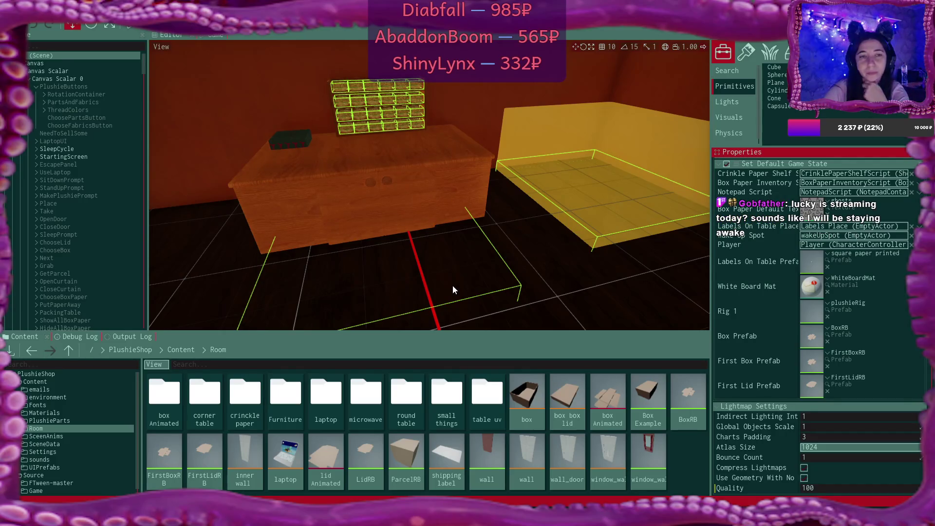
left_click(83, 337)
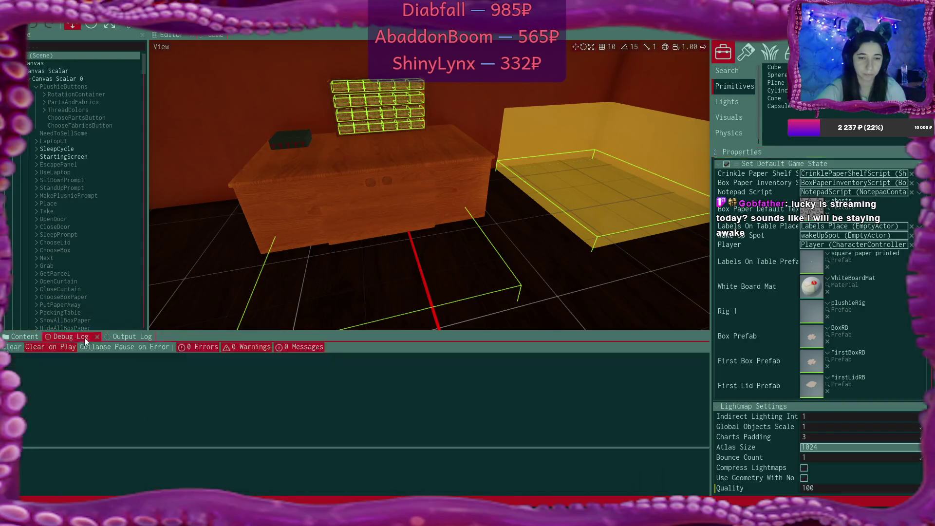
Play the game, start a New Game overwriting the save, and select SleepCycle in the scene tree.
left_click(130, 26)
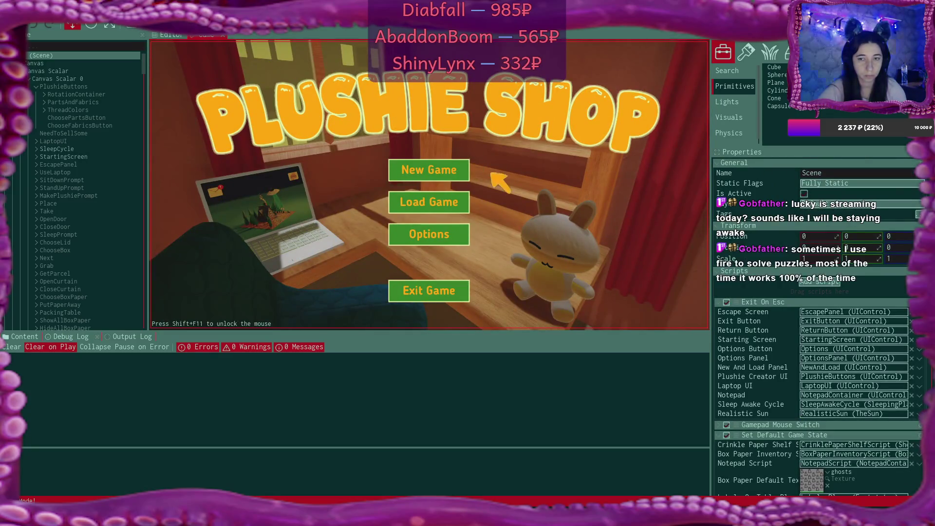
left_click(467, 174)
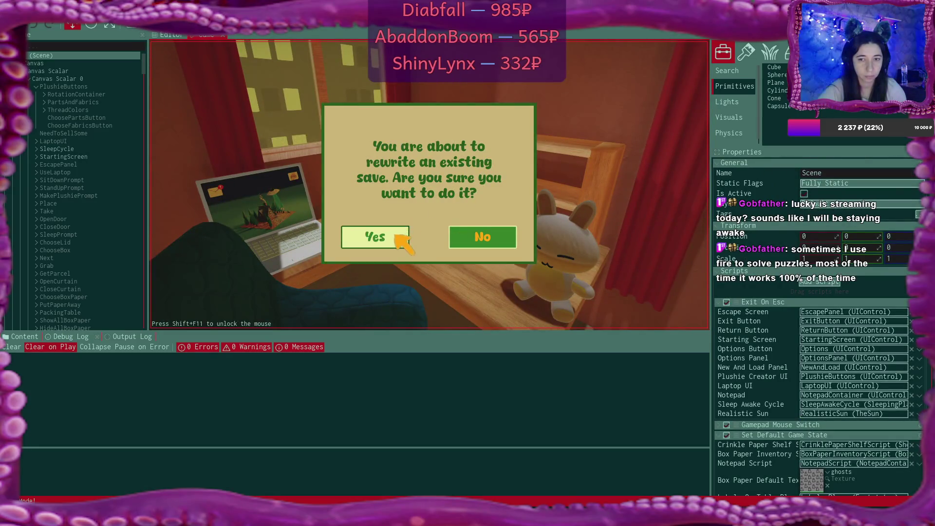
left_click(407, 242)
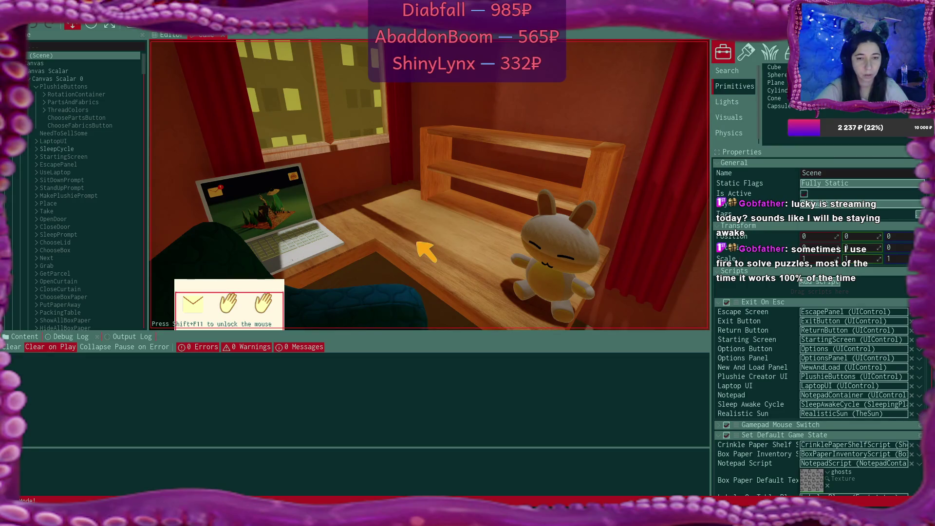
left_click(444, 207)
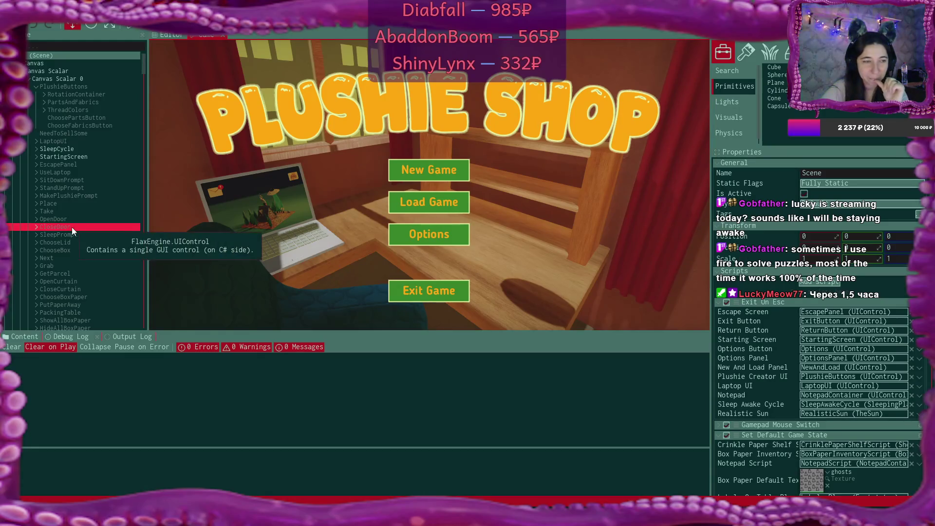
Scroll the scene tree and open the Output Log to see the exception.
scroll(72, 227, "down", 5)
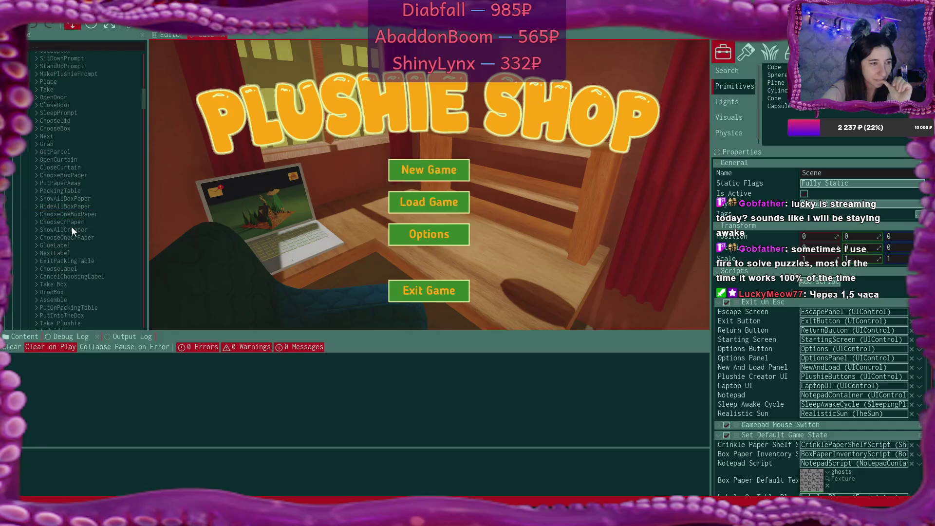
scroll(72, 227, "down", 10)
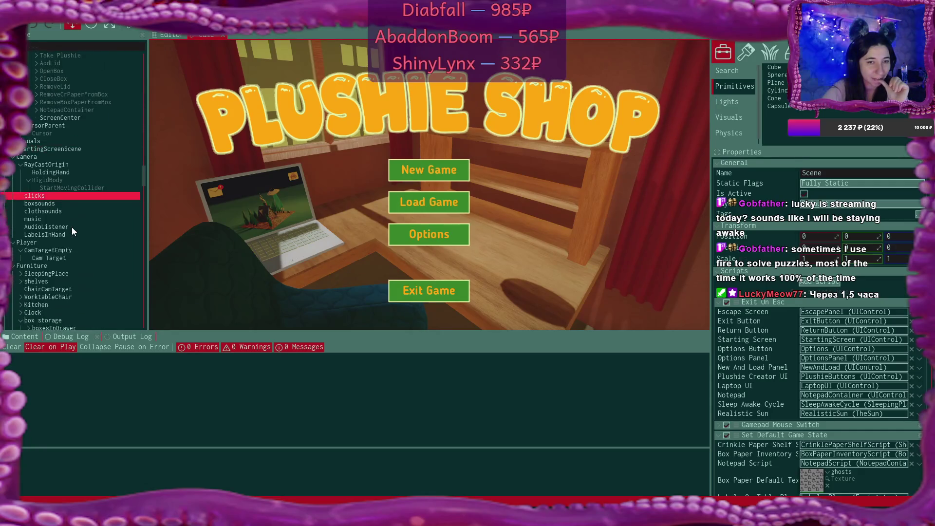
scroll(72, 227, "down", 4)
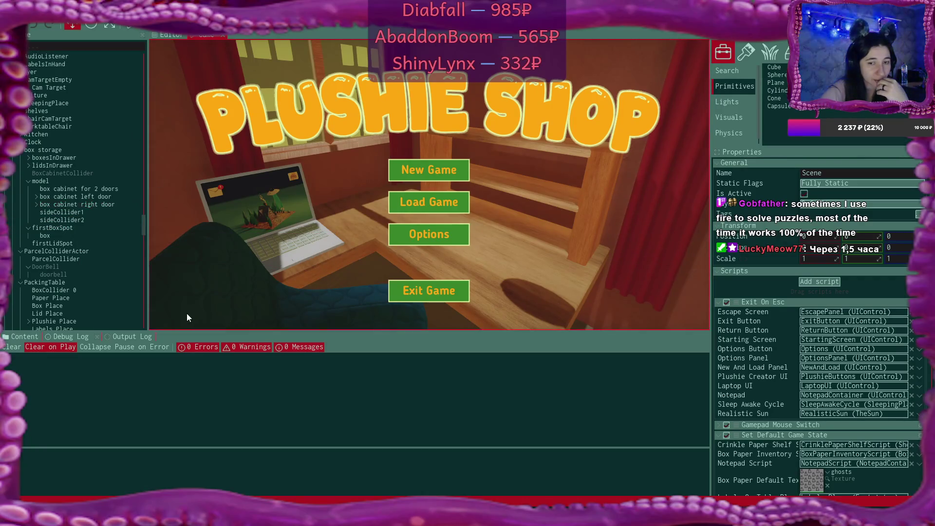
left_click(125, 335)
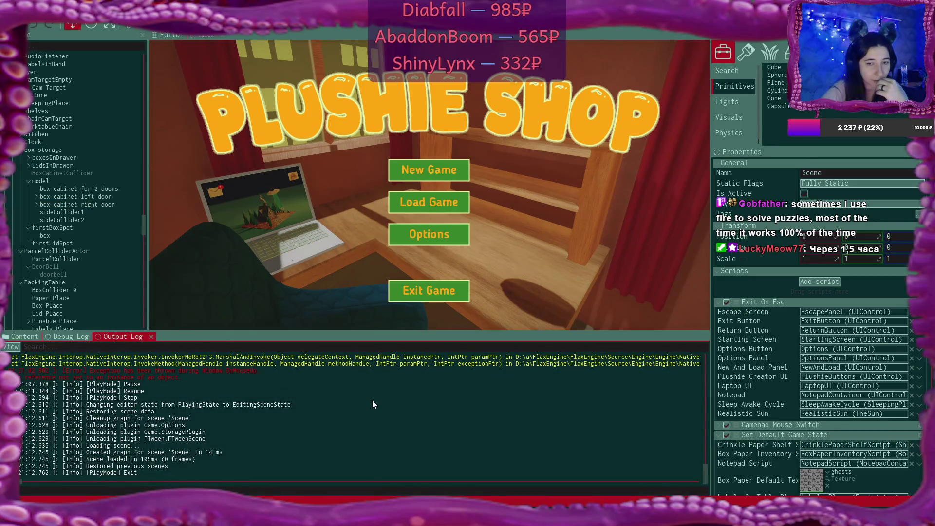
Read the stack trace and Set Default Game State properties, then switch to the code editor.
scroll(373, 401, "up", 3)
scroll(372, 399, "up", 2)
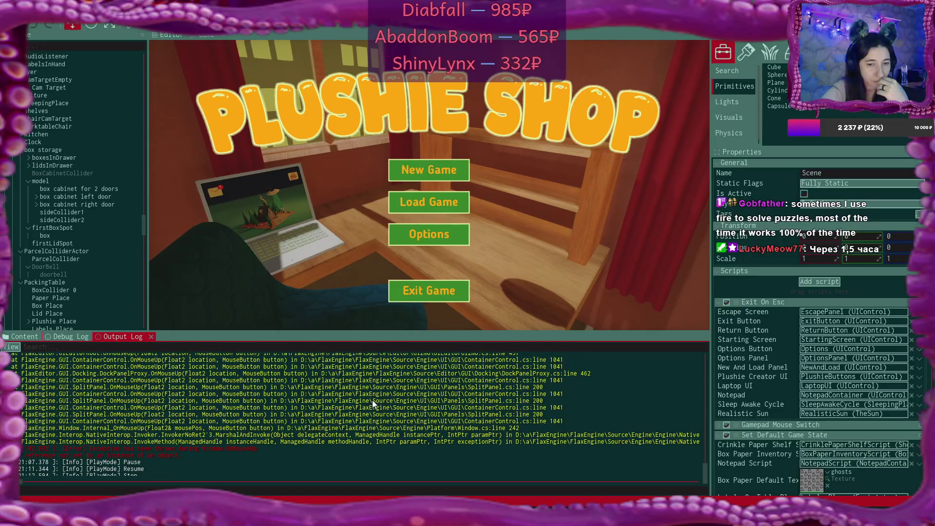
scroll(372, 401, "up", 10)
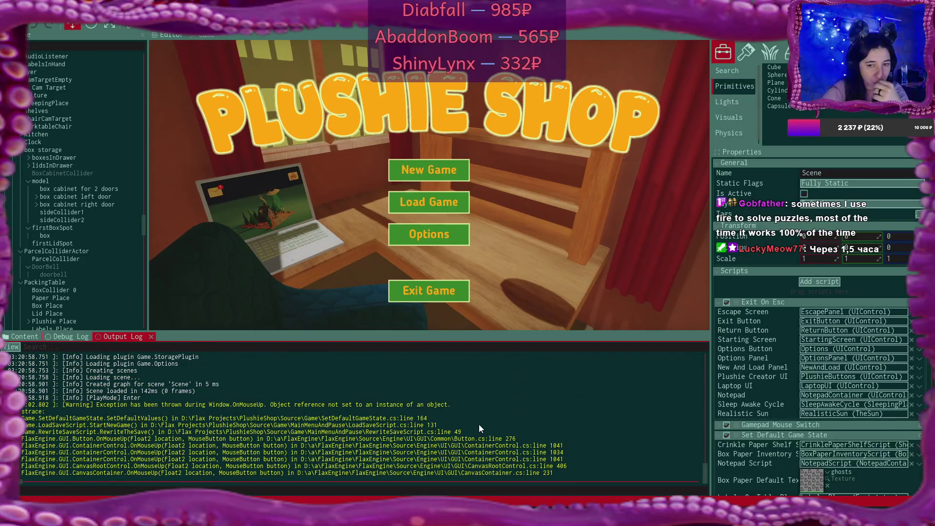
scroll(60, 113, "down", 15)
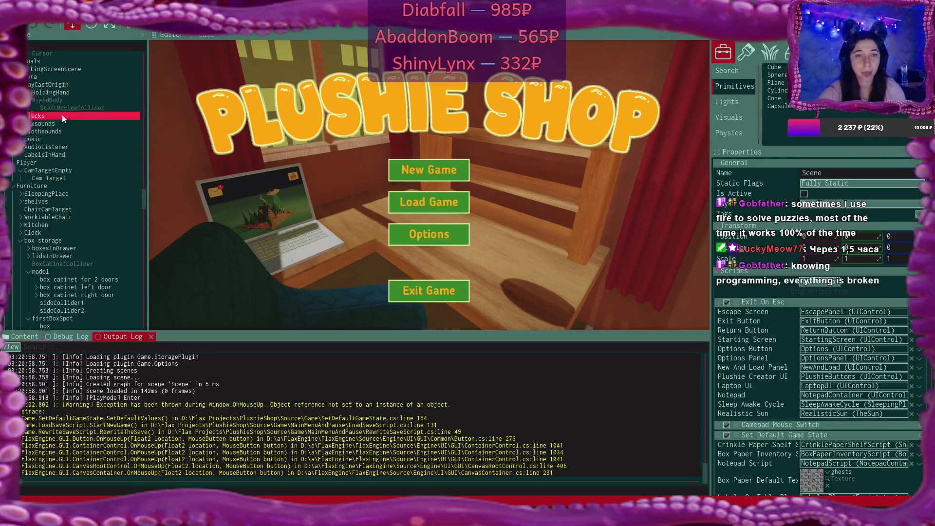
scroll(68, 118, "up", 5)
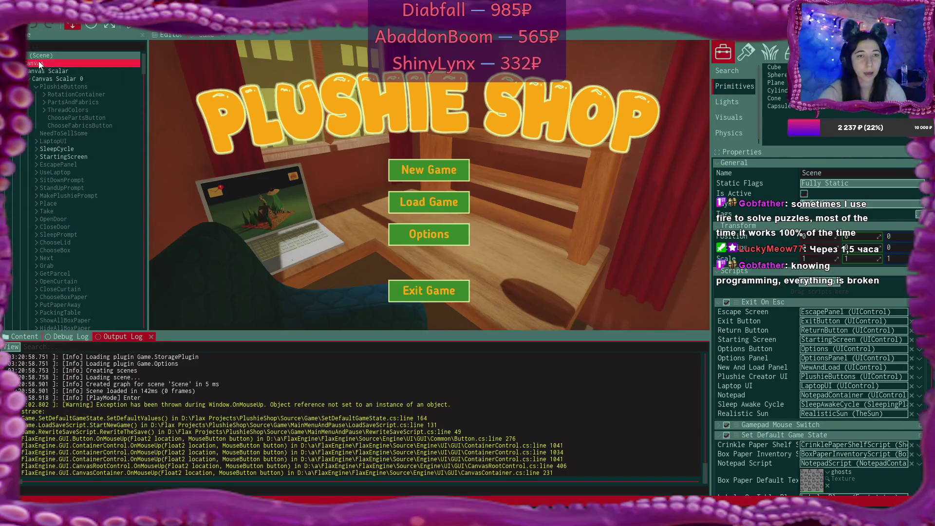
scroll(818, 341, "down", 3)
scroll(913, 337, "down", 8)
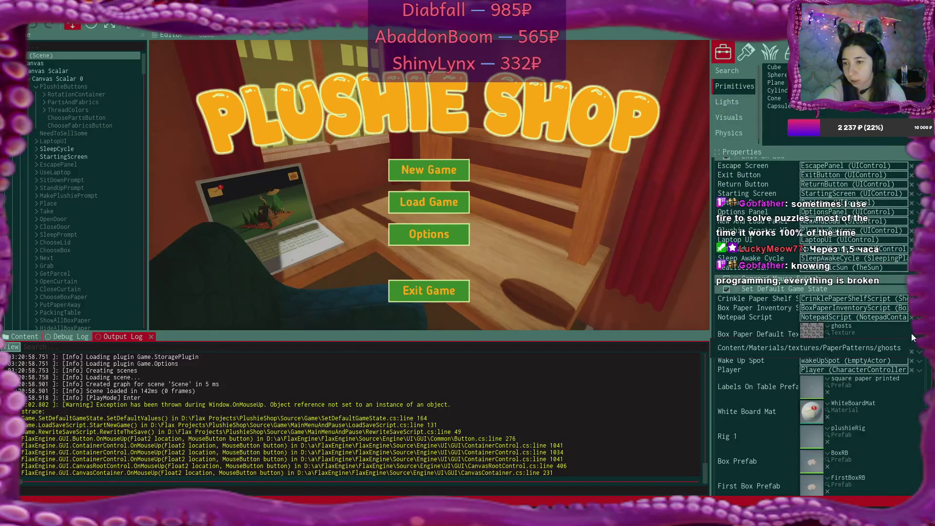
scroll(912, 336, "up", 5)
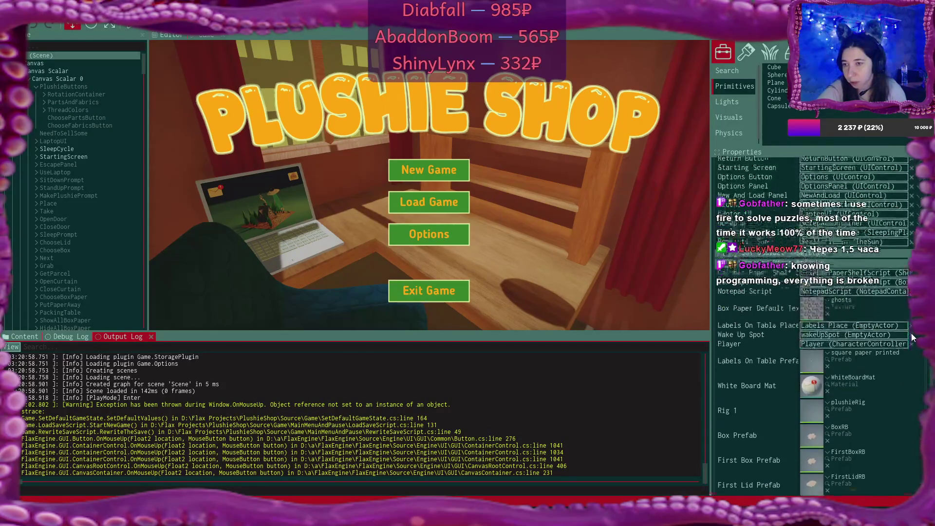
scroll(911, 334, "up", 2)
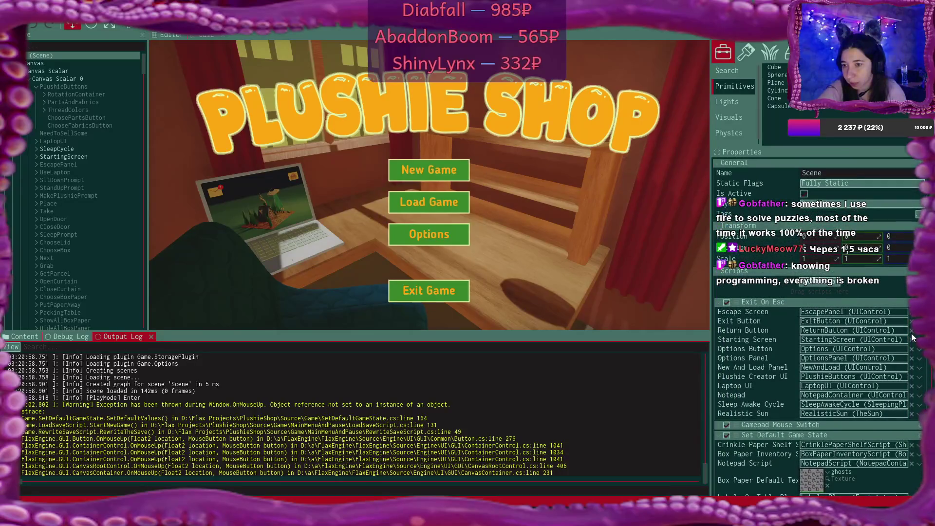
scroll(911, 333, "down", 8)
scroll(912, 336, "down", 2)
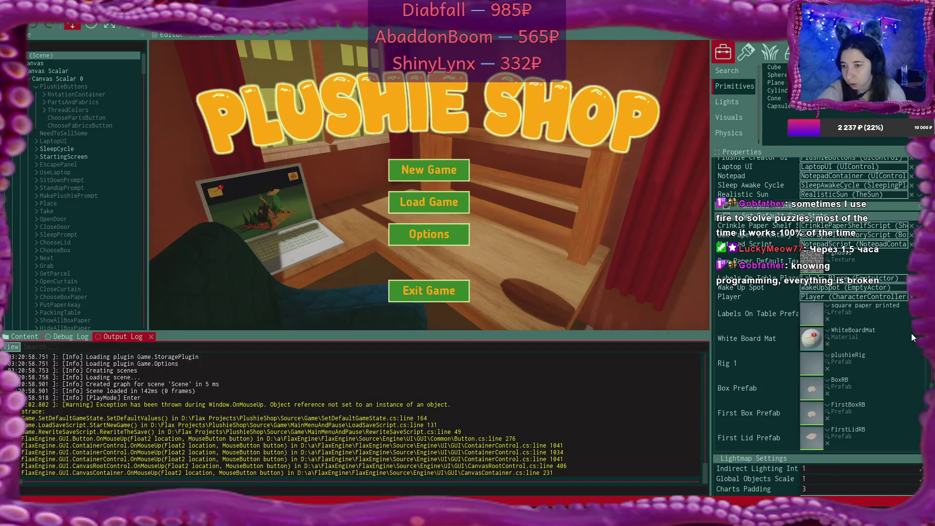
left_click(69, 337)
key("alt+Tab")
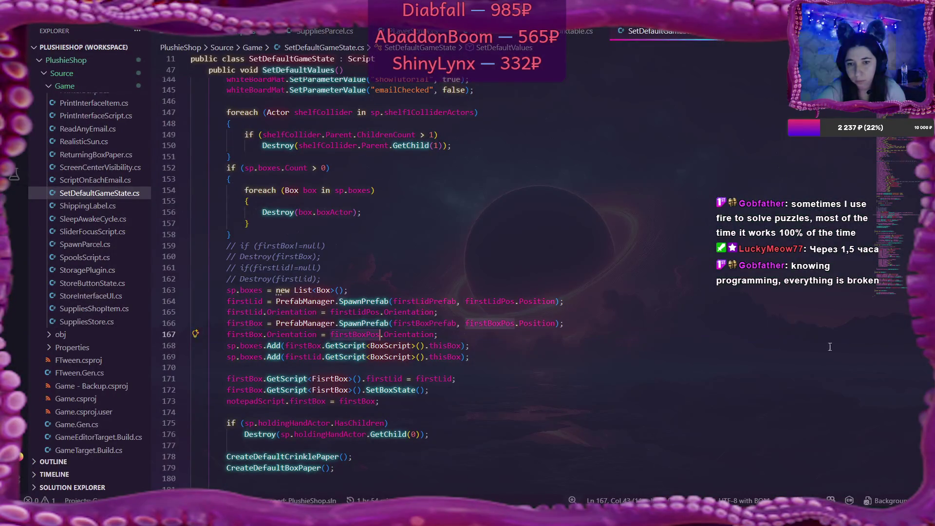
Remove firstBoxPos and firstLidPos from the private Actor declaration on line 20.
scroll(601, 299, "up", 15)
scroll(601, 299, "up", 20)
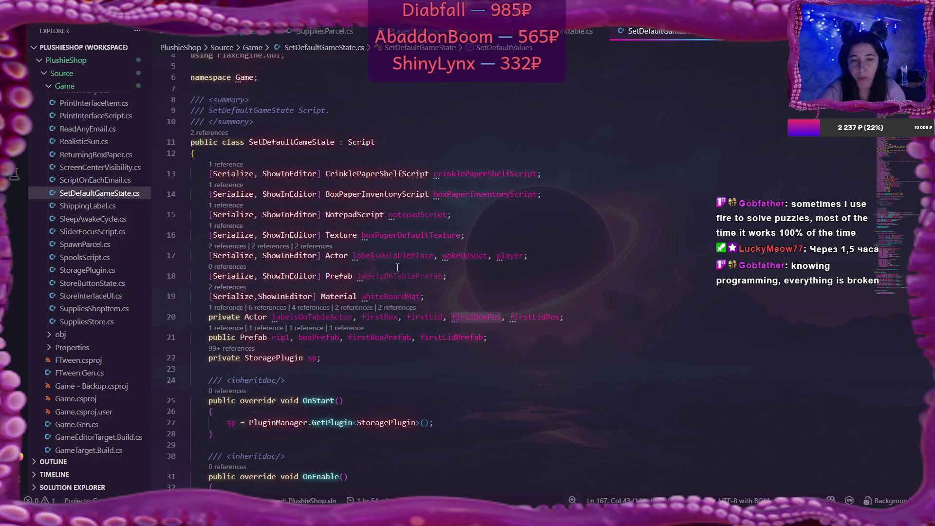
left_click(485, 298)
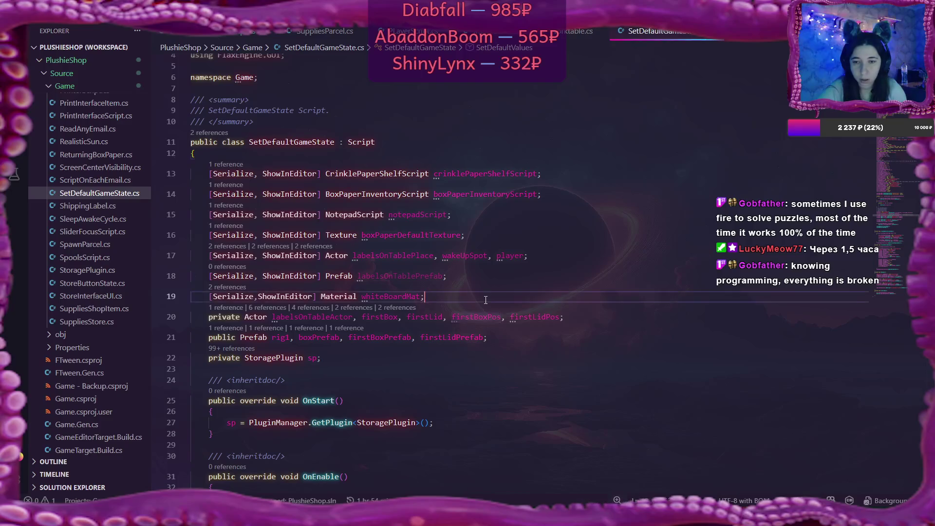
key("Return")
type("p")
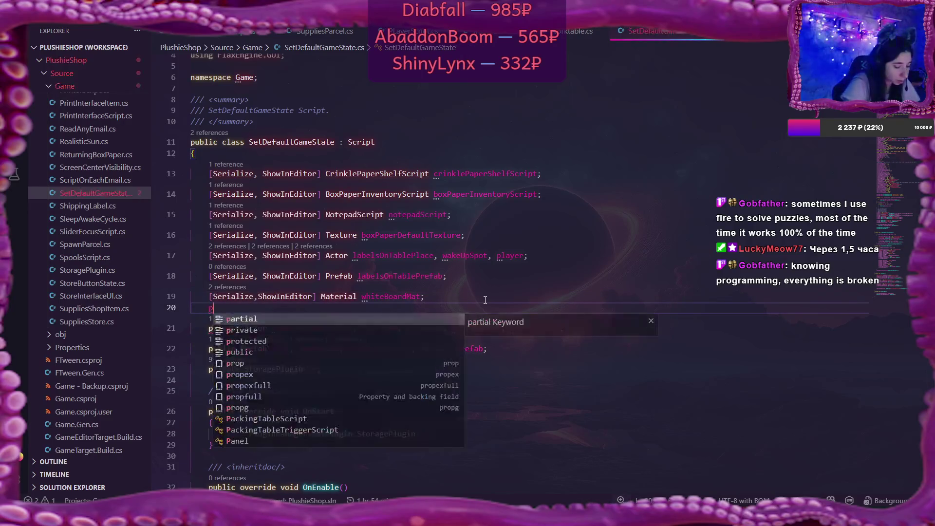
key("BackSpace")
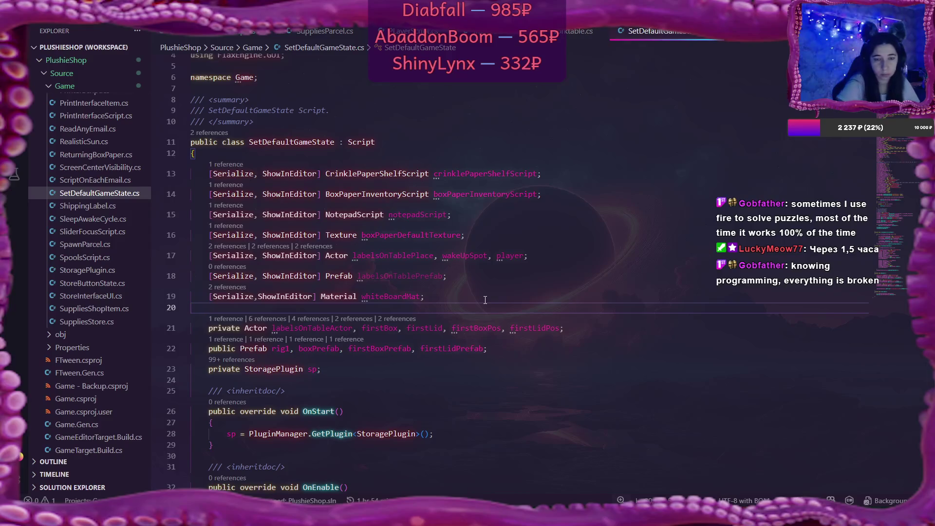
key("BackSpace")
left_click_drag(454, 317, 501, 316)
left_click(562, 316, "shift")
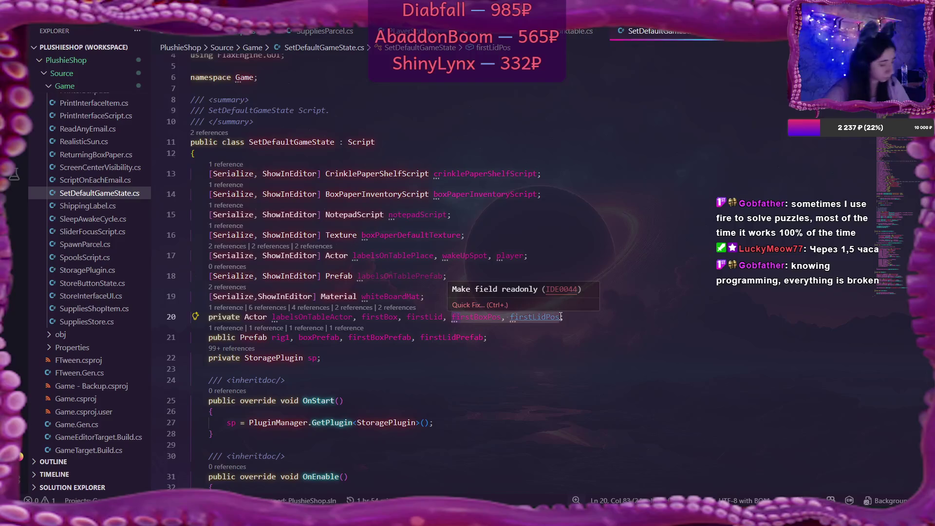
key("BackSpace")
key("BackSpace")
key("BackSpace")
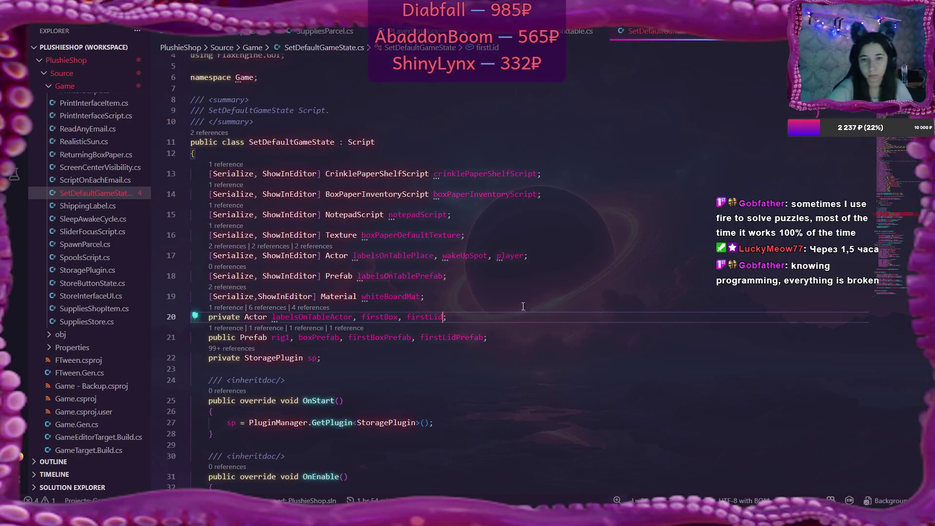
Append ', firstBoxPos, firstLidPos' to the [Serialize, ShowInEditor] Actor line 17.
left_click(525, 255)
type(", firstBoxPos, firstLidPos")
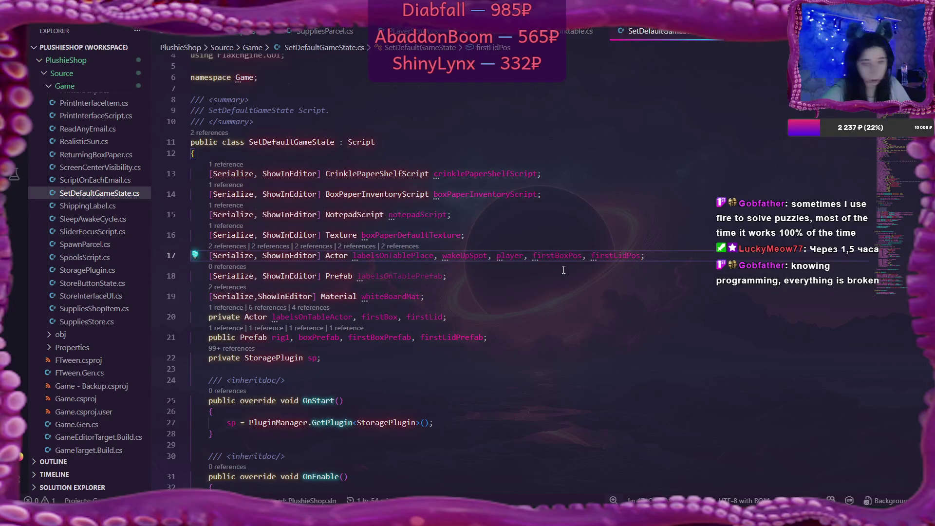
key("alt+Tab")
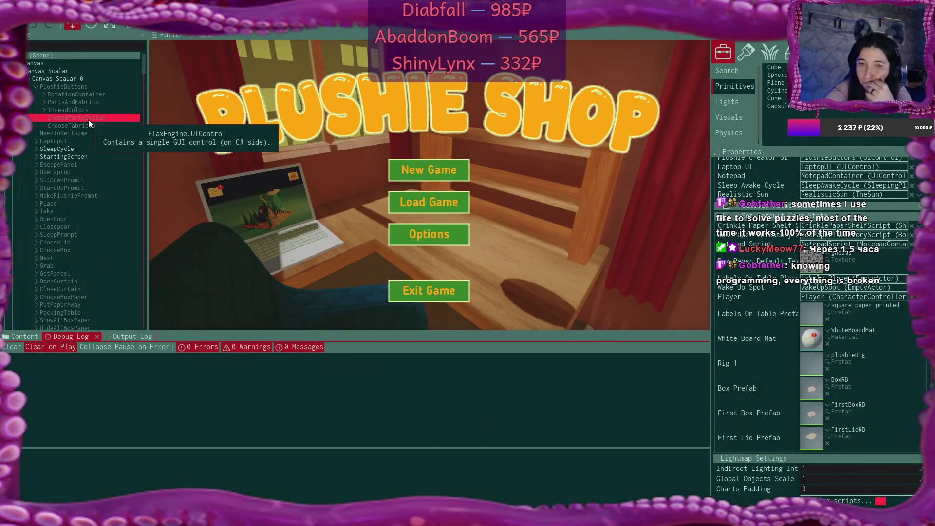
Delete the box under firstBoxSpot from the scene and collapse the Canvas branch.
scroll(85, 176, "down", 10)
scroll(87, 179, "down", 10)
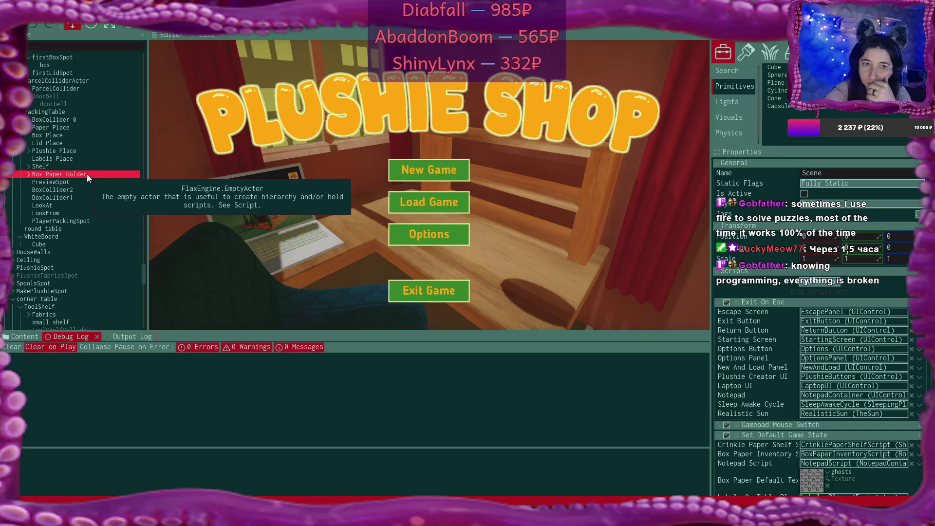
scroll(87, 173, "up", 3)
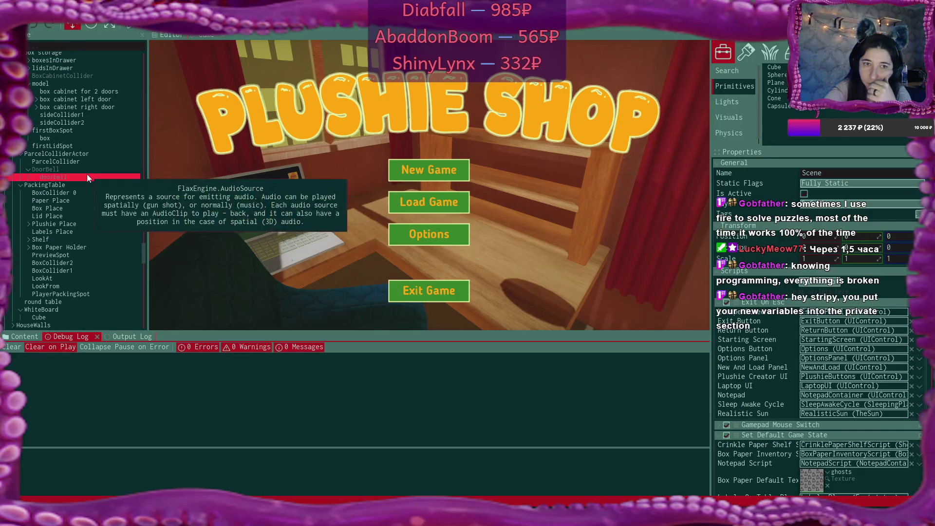
scroll(86, 174, "up", 2)
left_click(54, 189)
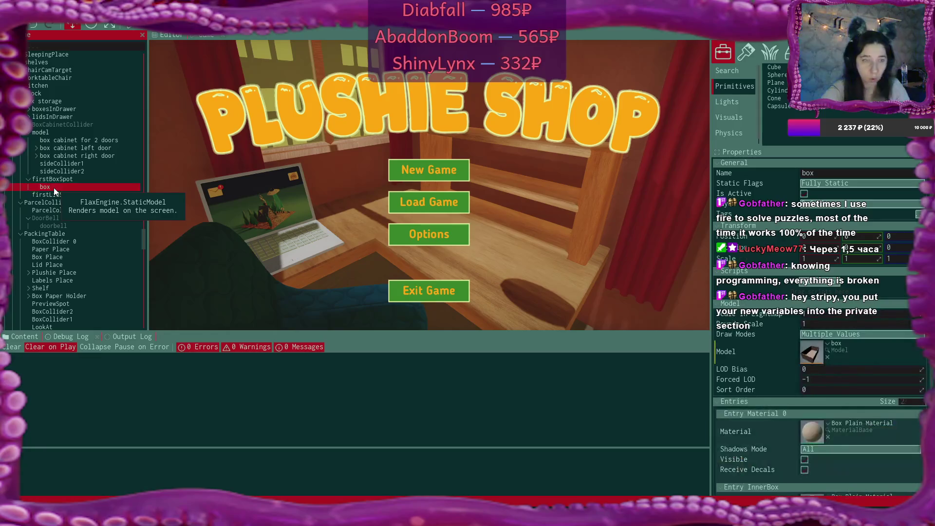
key("Delete")
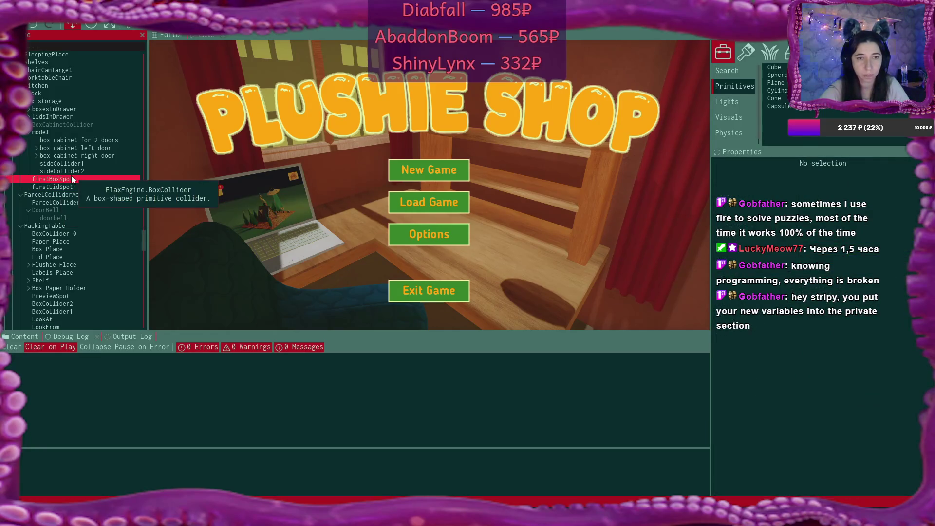
left_click_drag(145, 238, 160, 54)
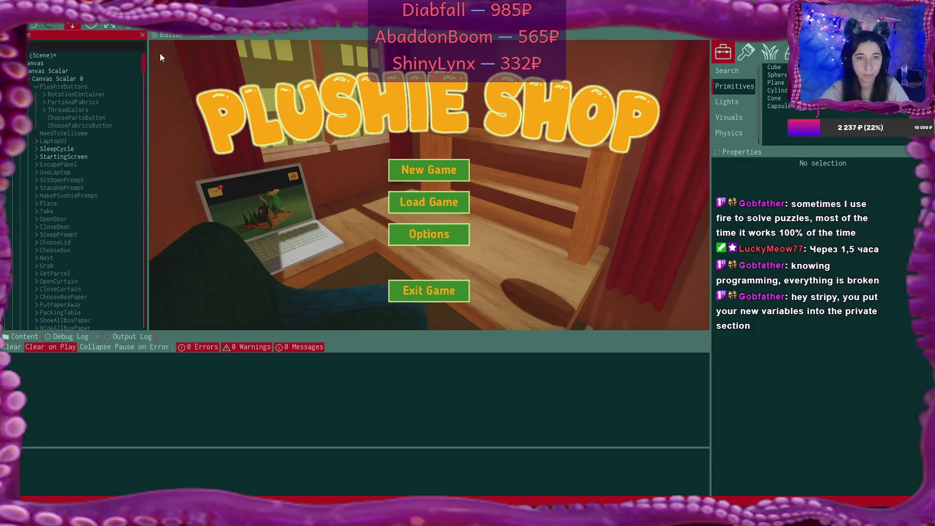
left_click(53, 55)
left_click(21, 63)
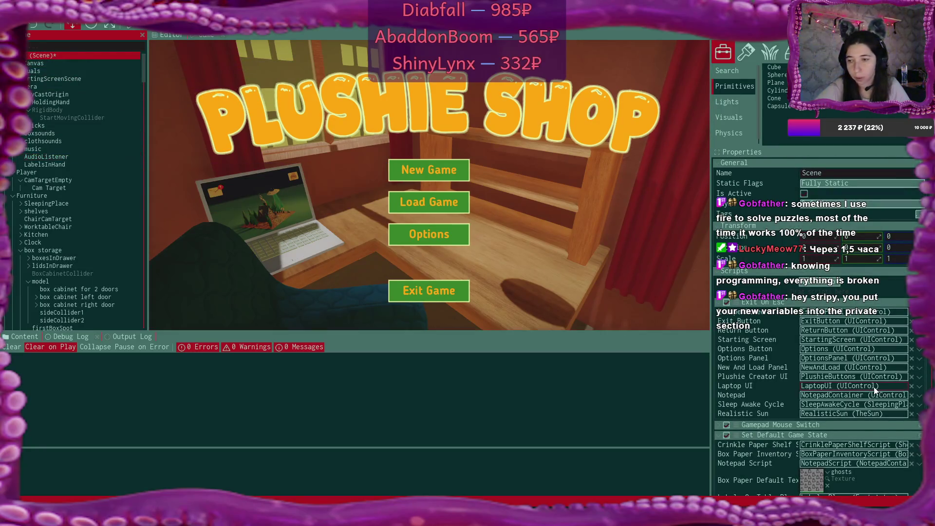
Assign firstBoxSpot to First Box Pos and firstLidSpot to First Lid Pos.
scroll(808, 404, "down", 1)
scroll(809, 404, "down", 5)
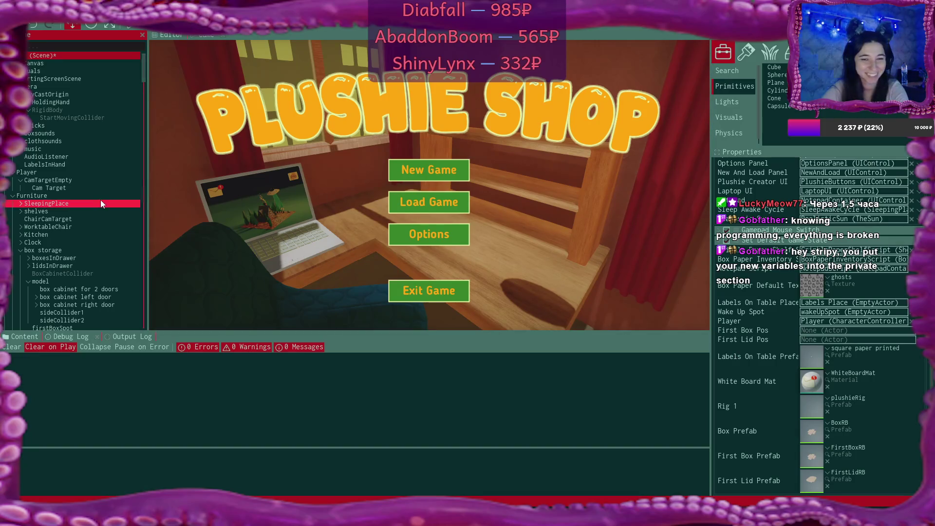
scroll(105, 201, "down", 4)
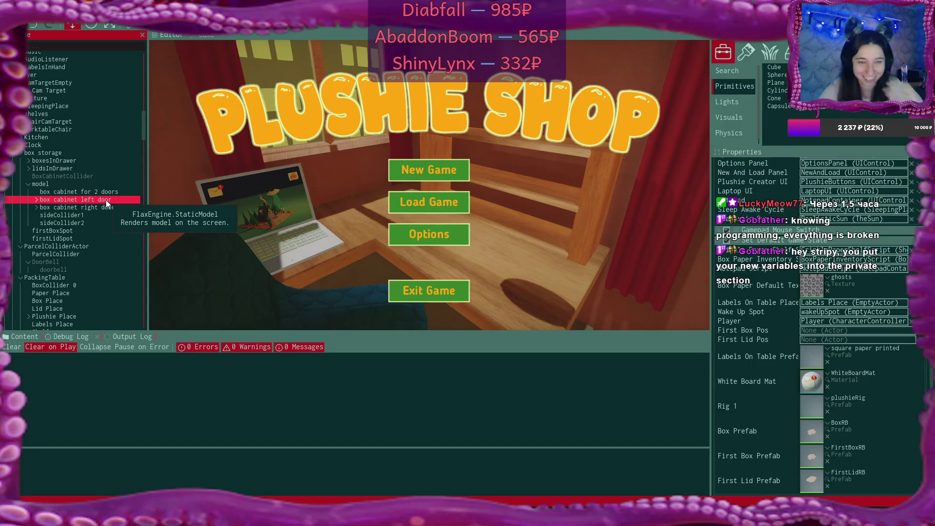
scroll(110, 221, "down", 1)
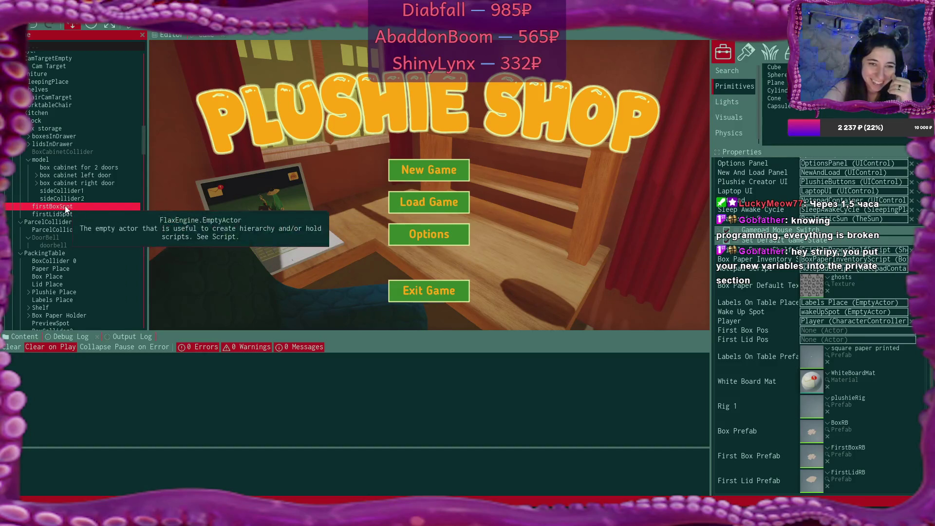
left_click_drag(65, 206, 839, 334)
left_click_drag(53, 214, 852, 337)
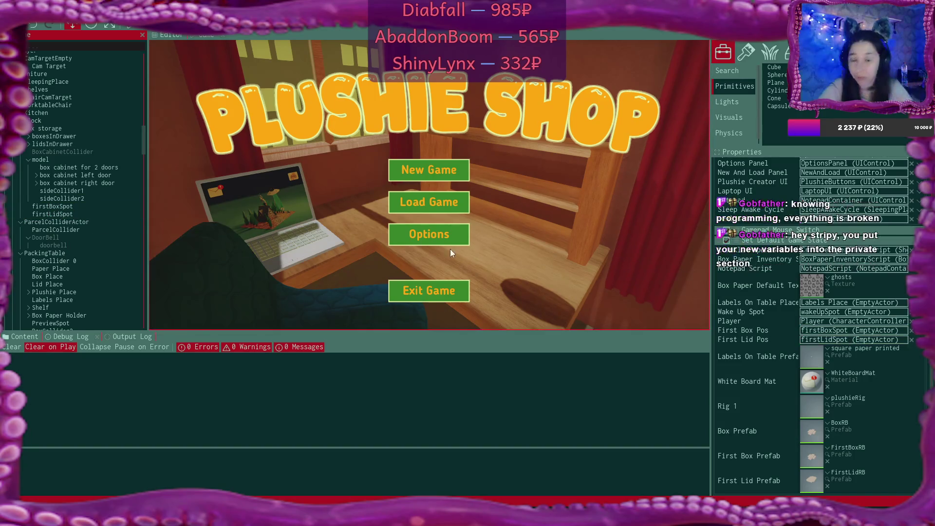
left_click(124, 25)
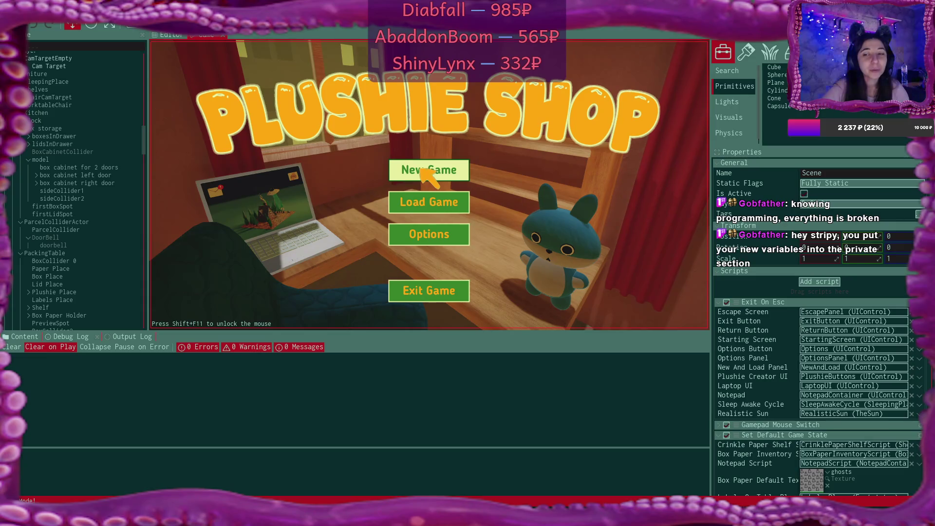
Start a New Game in the Game 1 slot and confirm overwriting the existing save.
left_click(421, 171)
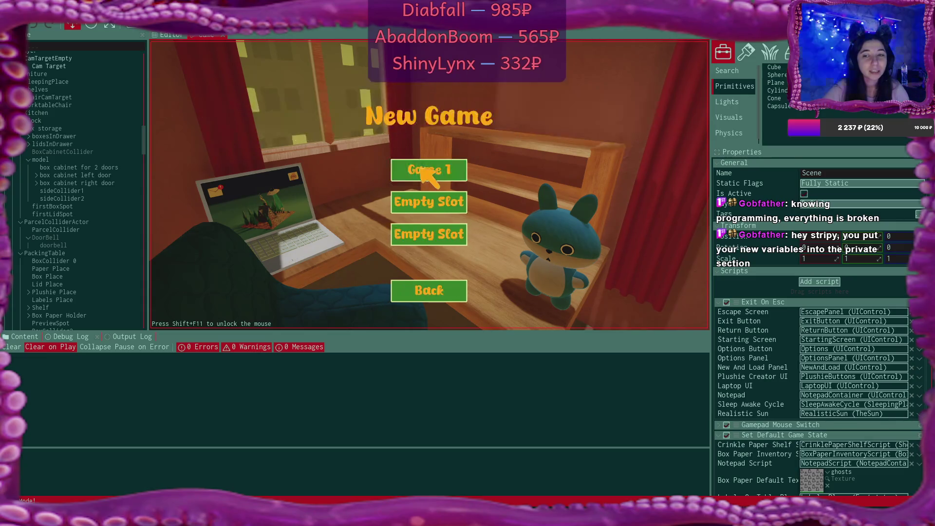
left_click(421, 170)
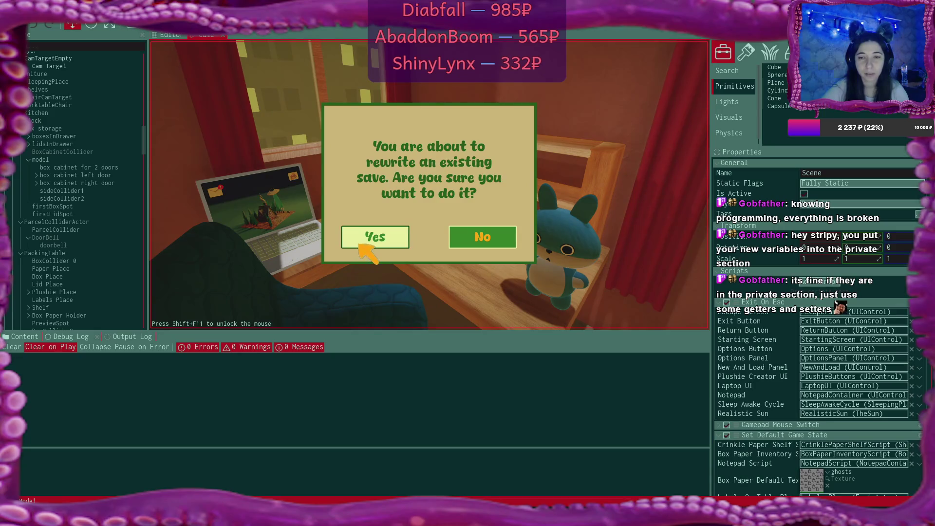
left_click(363, 246)
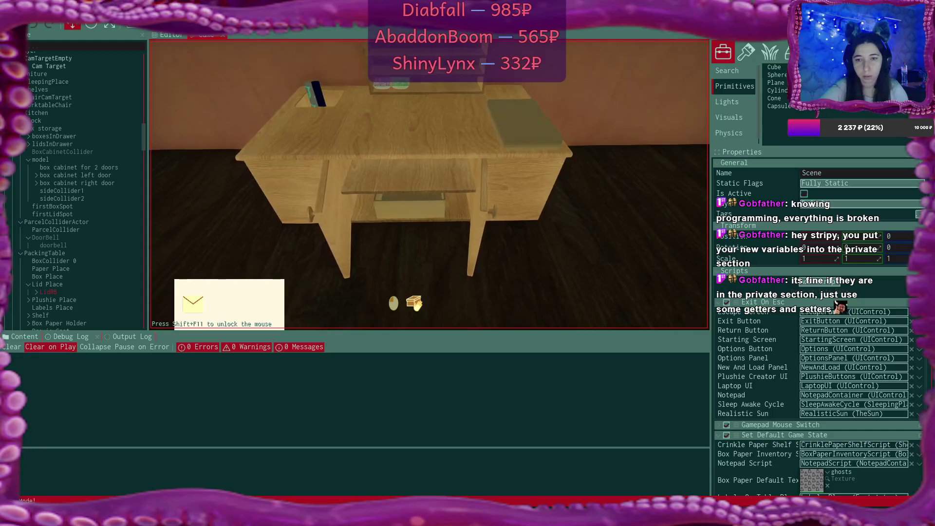
Take a box from the drawer, set it on the packing table, and return to the main menu.
left_click(429, 185)
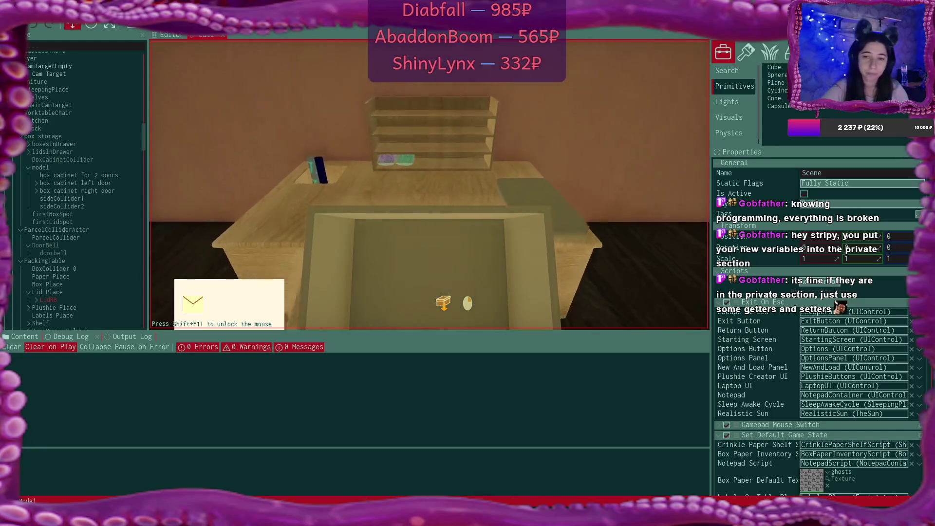
left_click(430, 185)
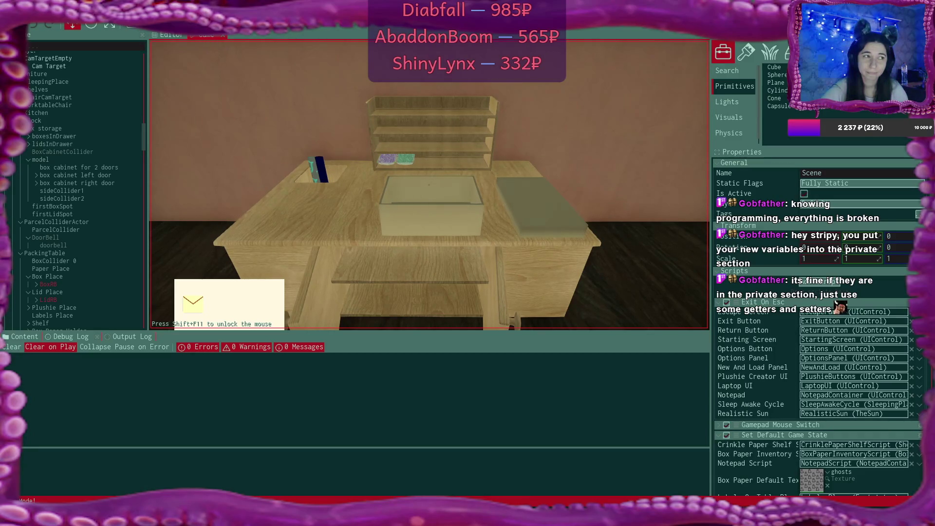
key("Escape")
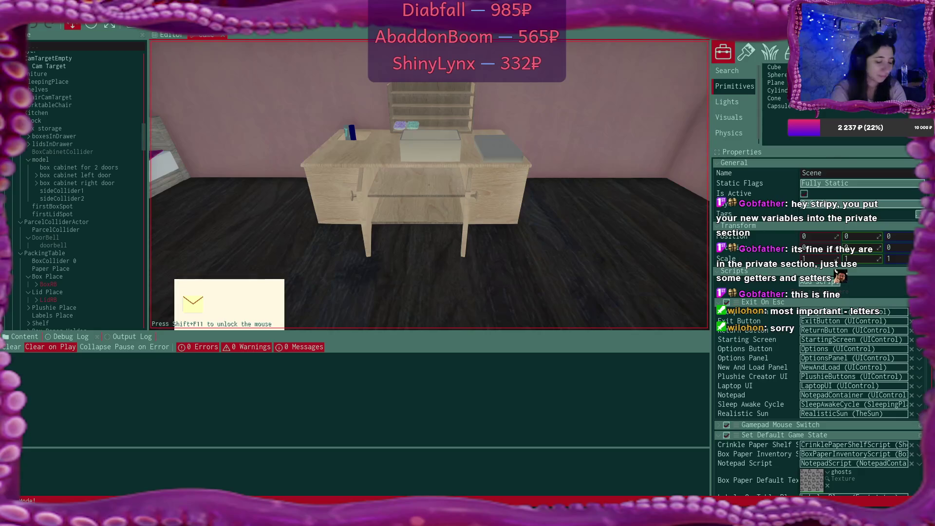
key("Escape")
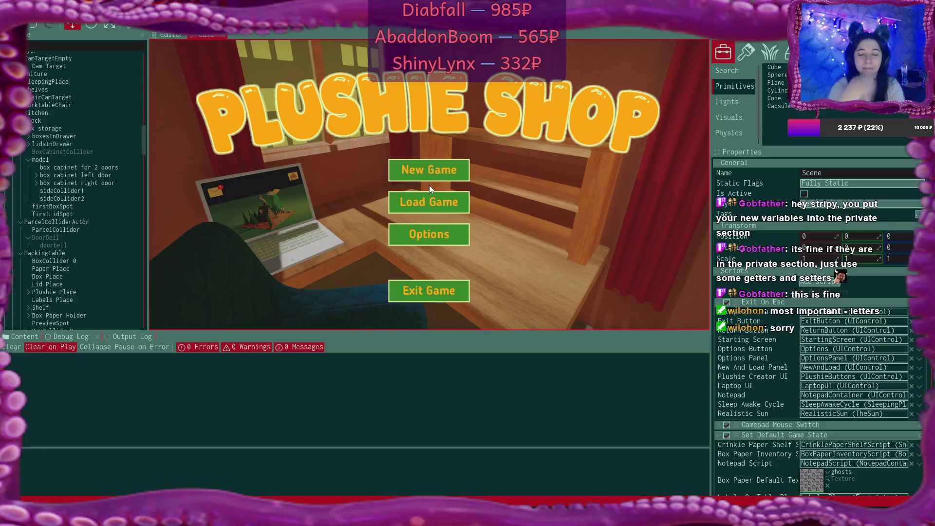
key("alt+Tab")
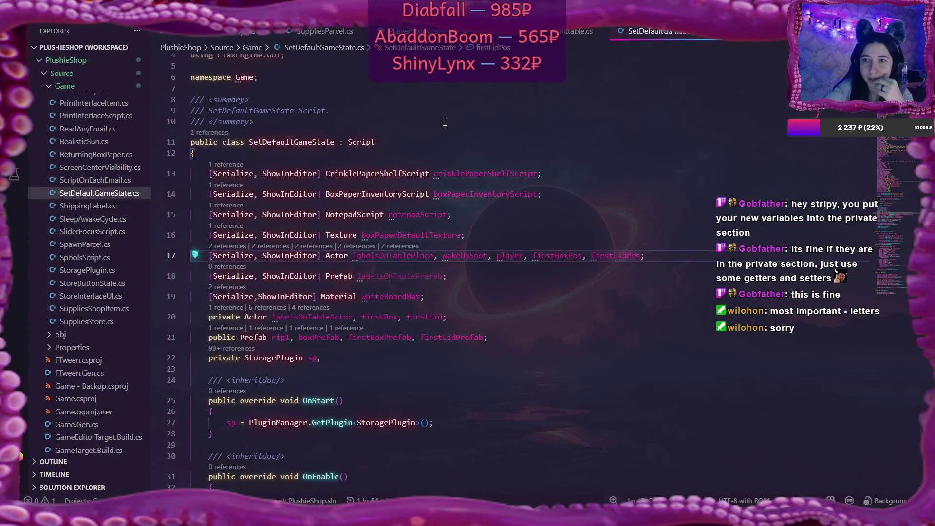
Open BoxScript.cs from AllPlushiePlacements and read through PickUpTheBox's packing-table checks.
scroll(76, 180, "up", 8)
scroll(76, 179, "up", 15)
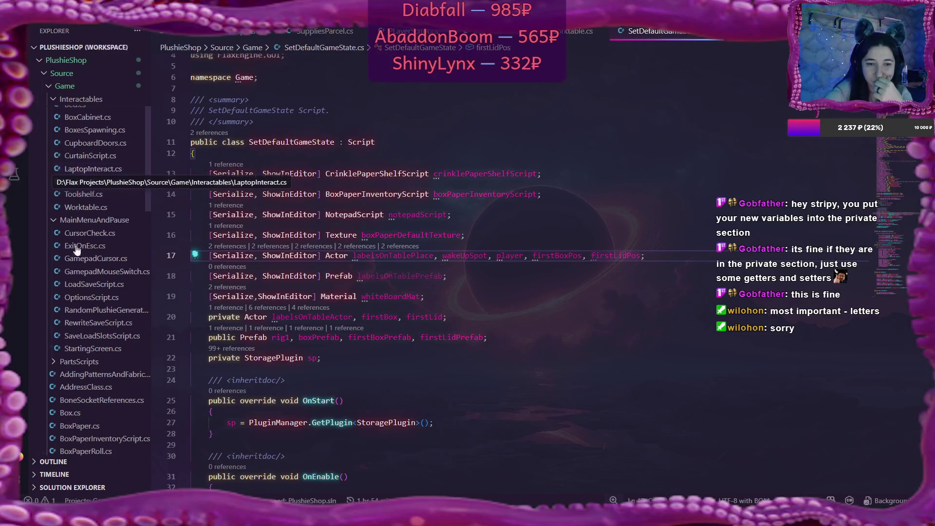
scroll(93, 293, "up", 4)
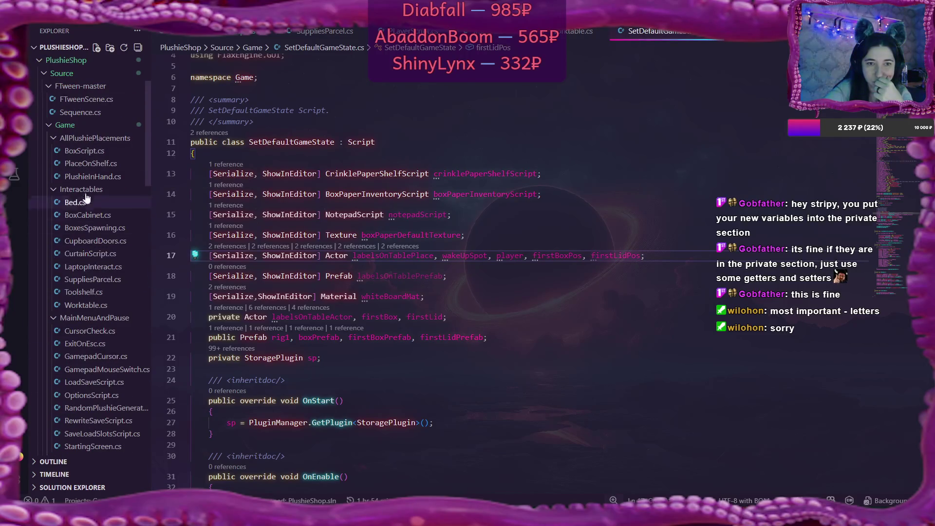
left_click(85, 151)
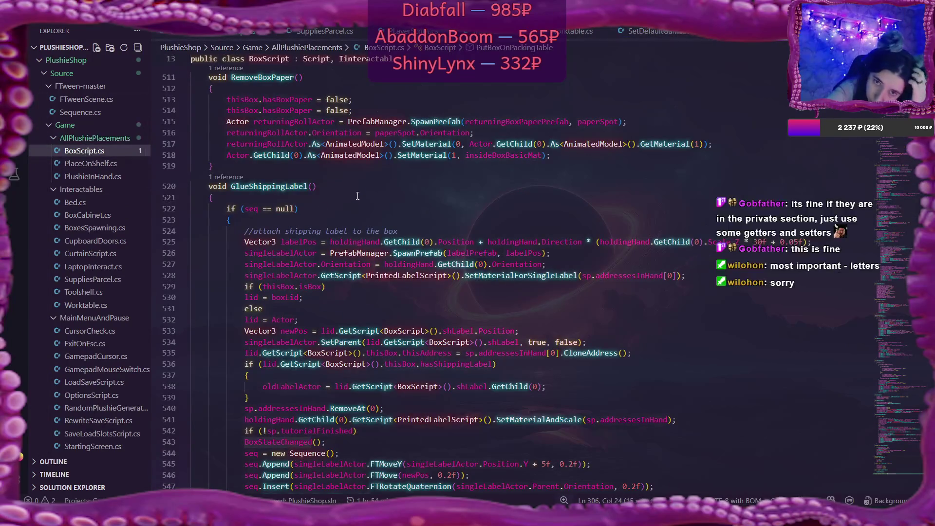
scroll(369, 192, "up", 6)
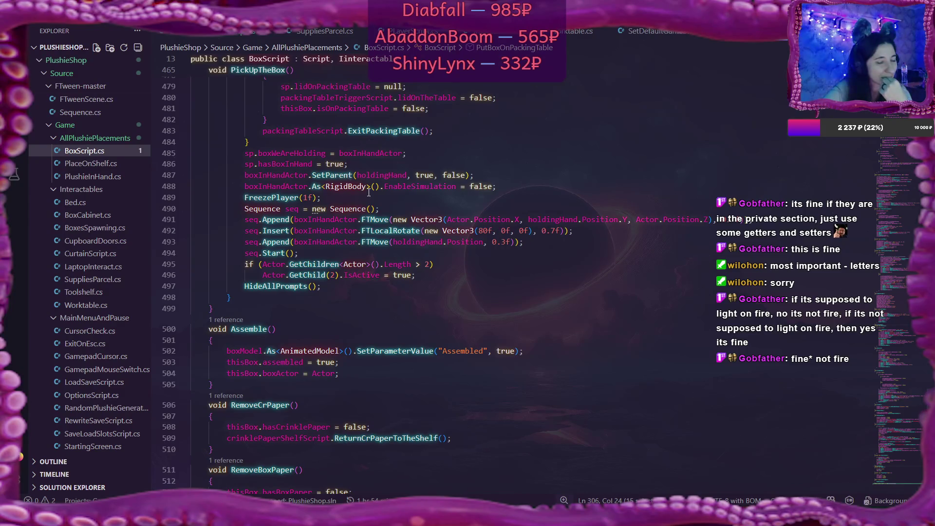
scroll(369, 193, "up", 6)
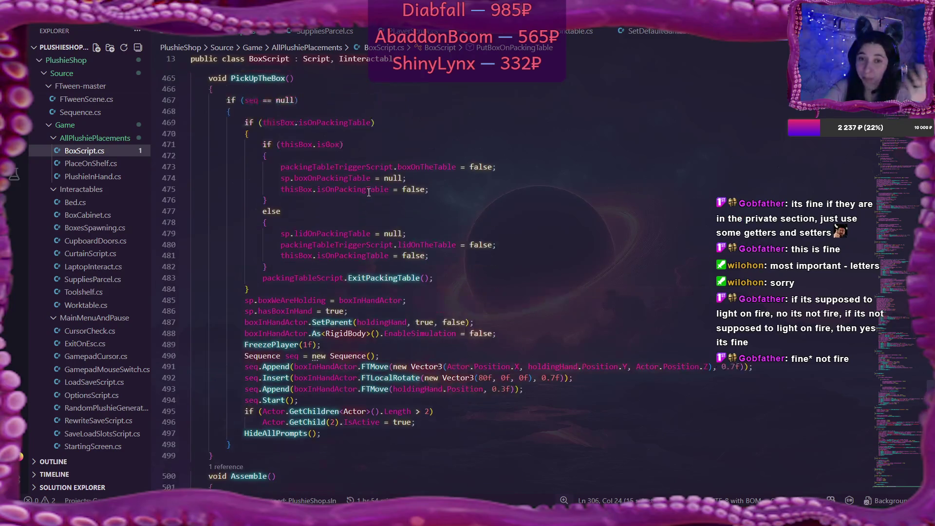
scroll(375, 193, "up", 15)
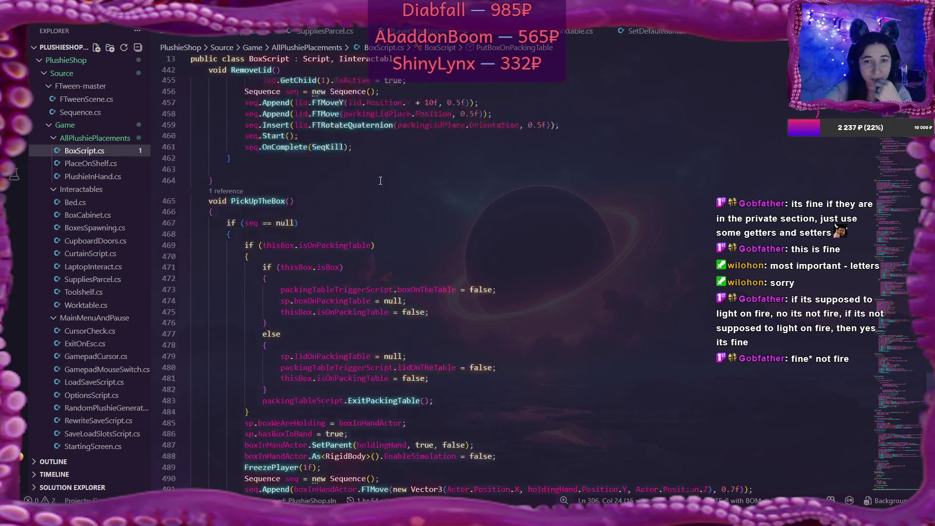
scroll(381, 181, "up", 3)
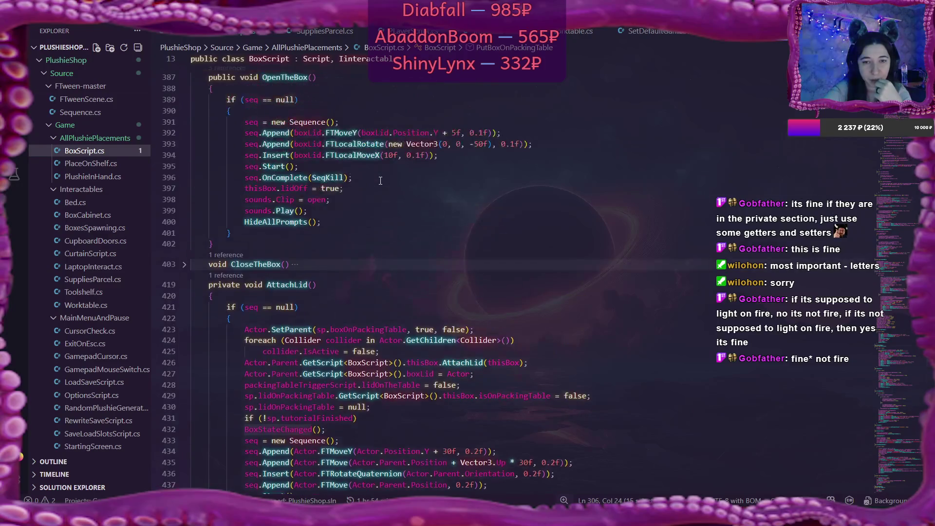
scroll(381, 181, "down", 16)
scroll(381, 181, "up", 2)
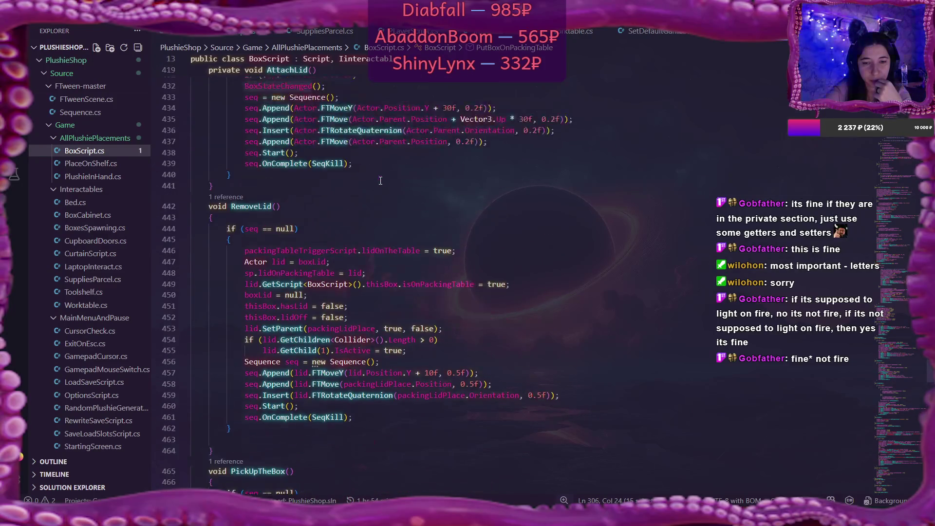
scroll(381, 181, "down", 11)
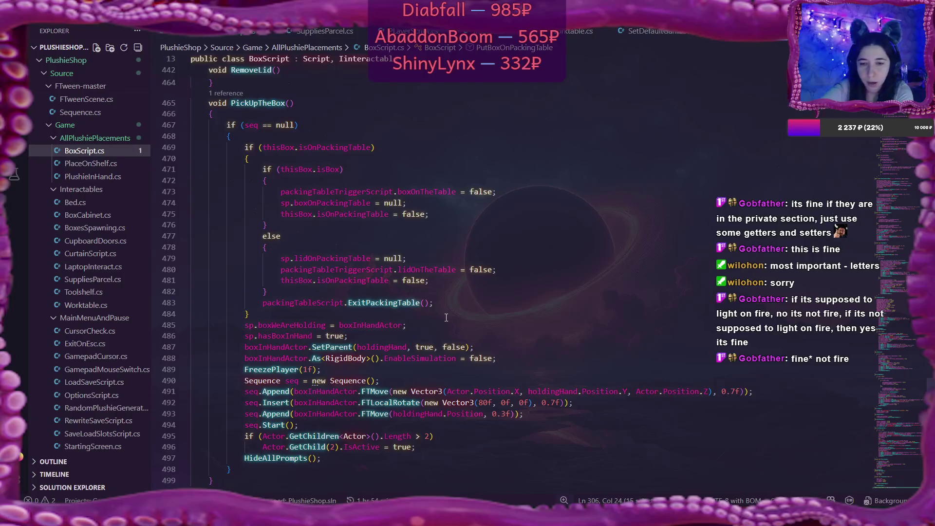
scroll(446, 317, "down", 2)
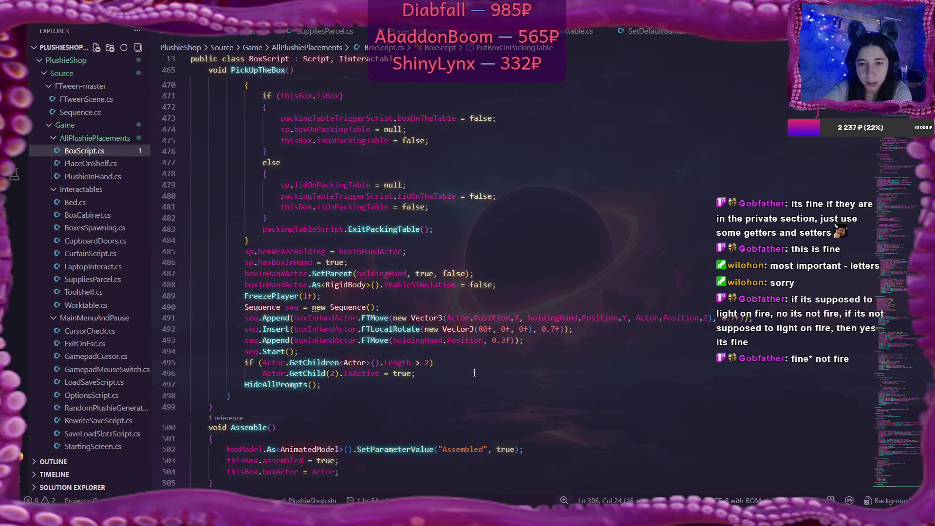